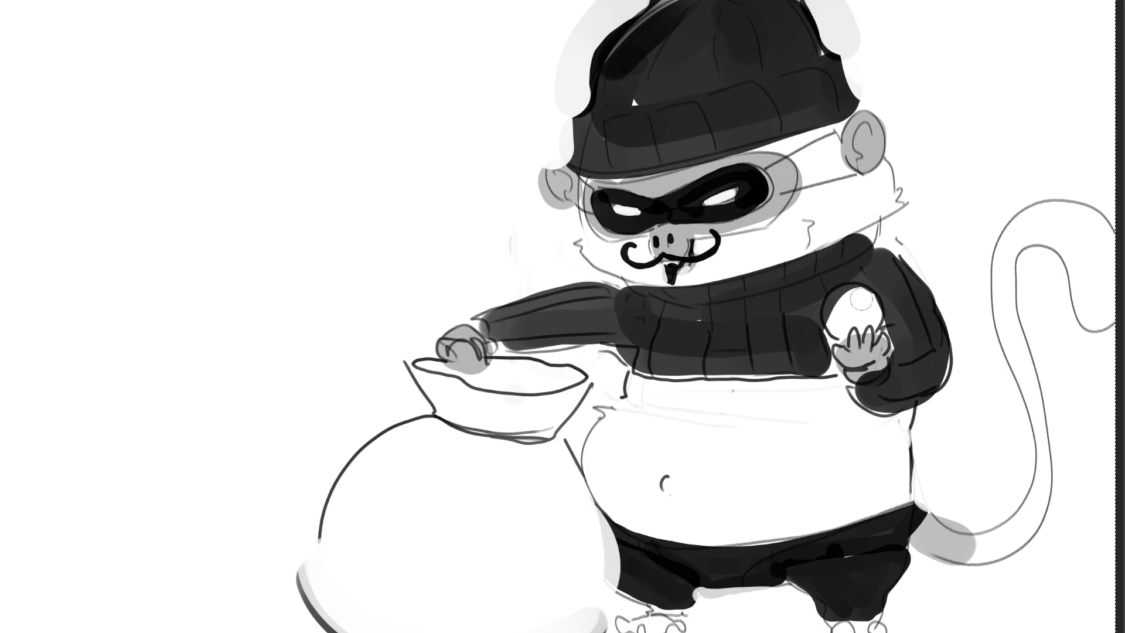
Paint the egg in the monkey's raised hand white and add a dark curved stroke on it
mouse_move(853, 298)
mouse_down()
mouse_move(831, 308)
mouse_move(838, 322)
mouse_move(843, 299)
mouse_move(856, 298)
mouse_up()
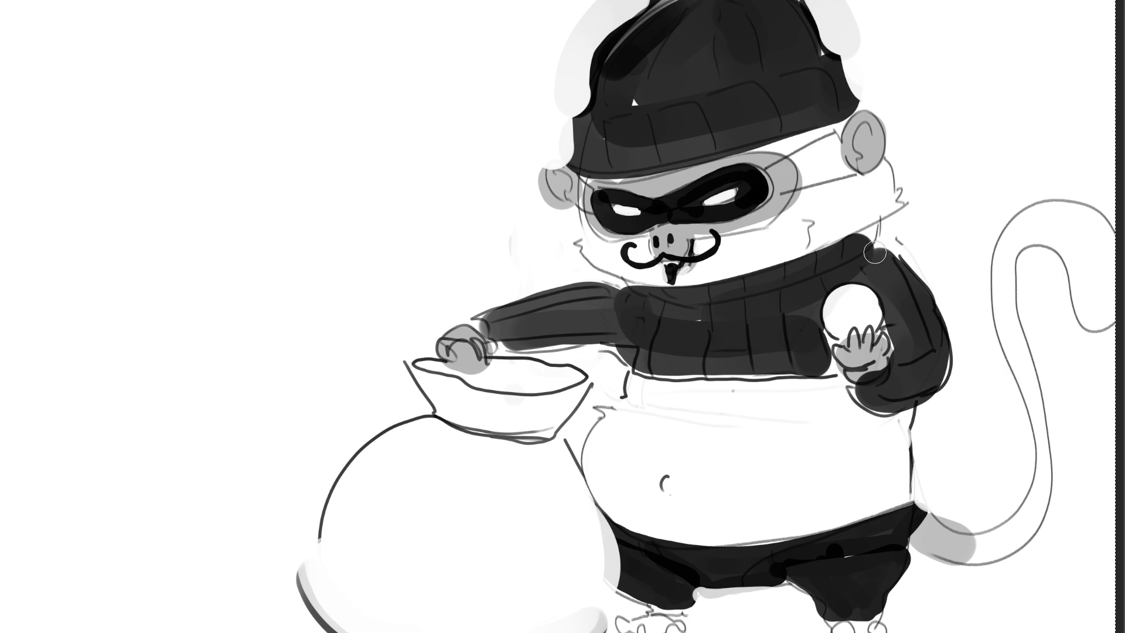
mouse_move(858, 292)
mouse_down()
mouse_move(839, 318)
mouse_move(856, 316)
mouse_move(860, 299)
mouse_up()
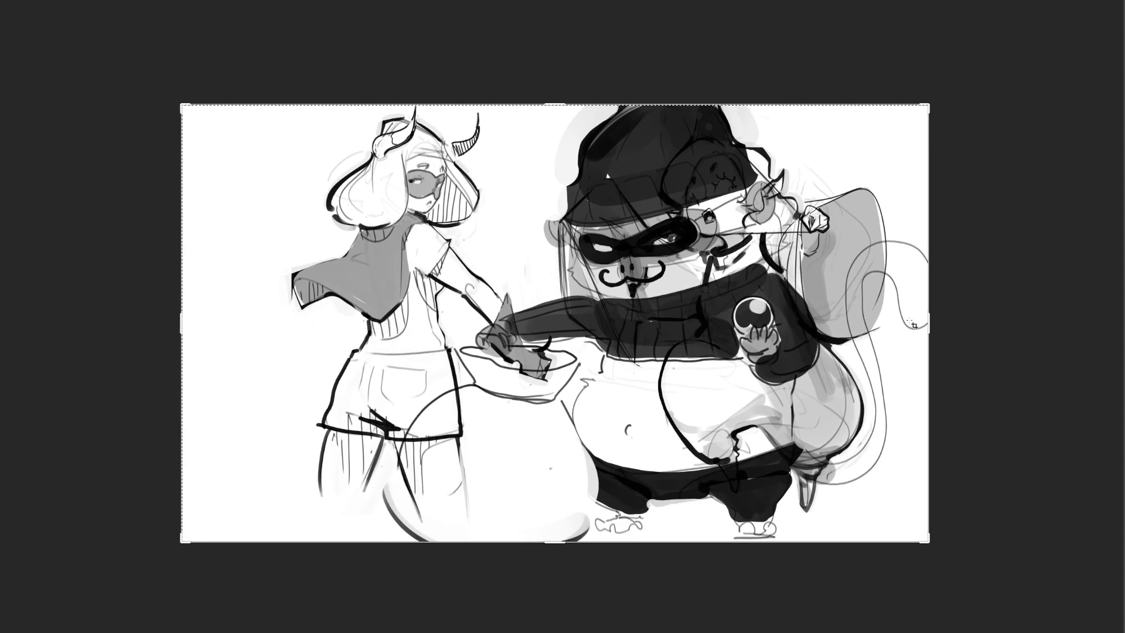
Crop the canvas wider to the right, then shift the monkey burglar group rightward
drag(928, 323, 1057, 348)
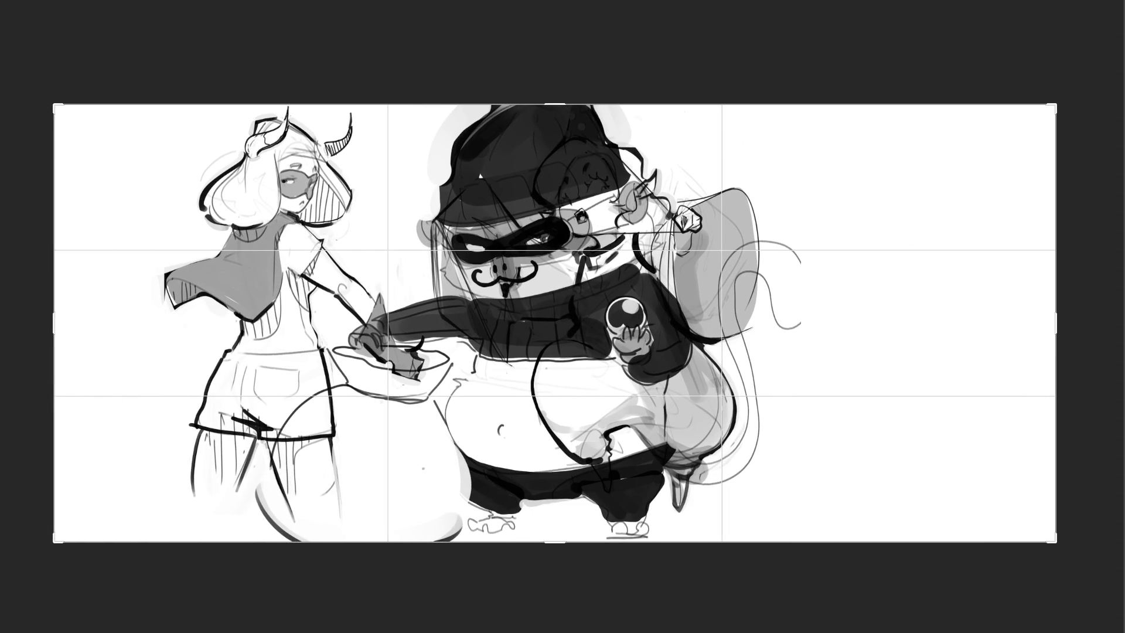
key(Return)
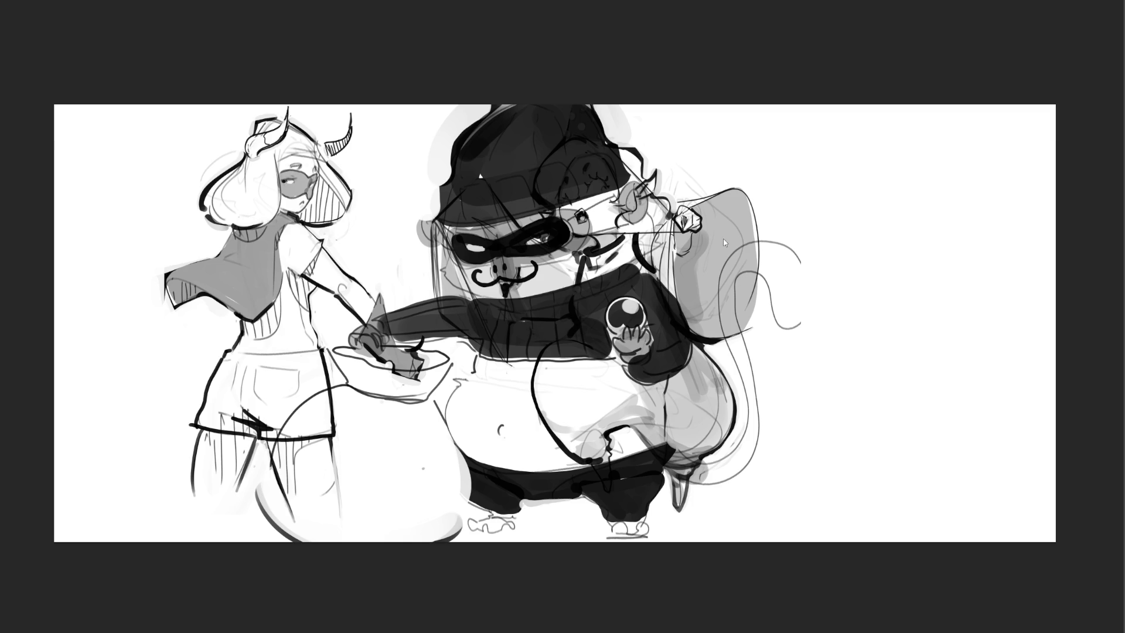
drag(556, 233, 822, 236)
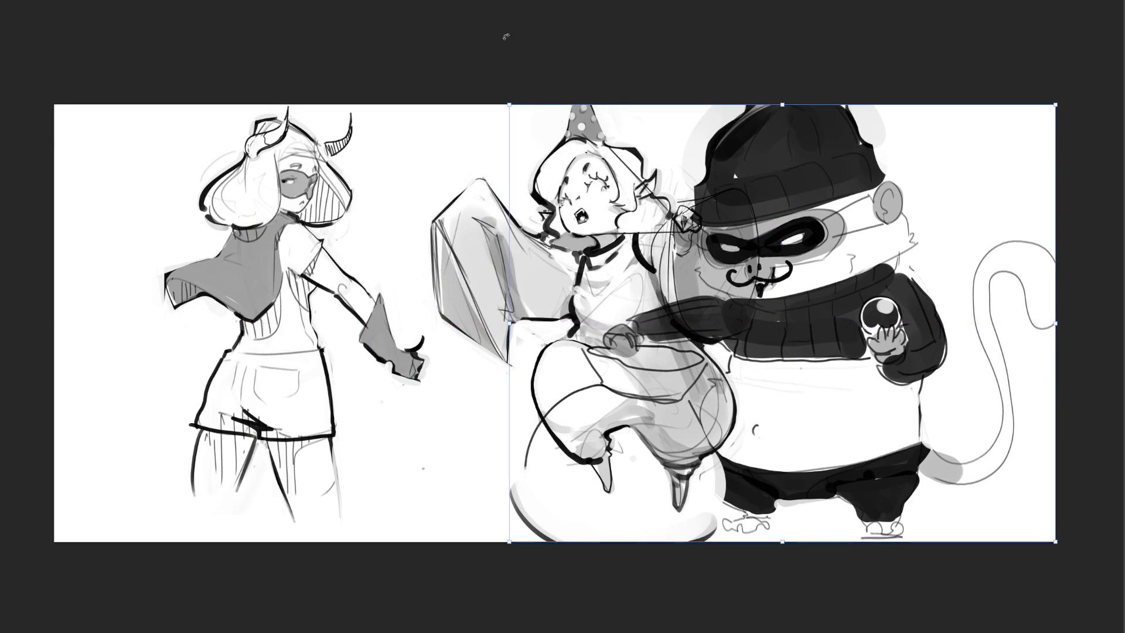
Commit the monkey group's new position and move the two girls' layer to the left
key(Return)
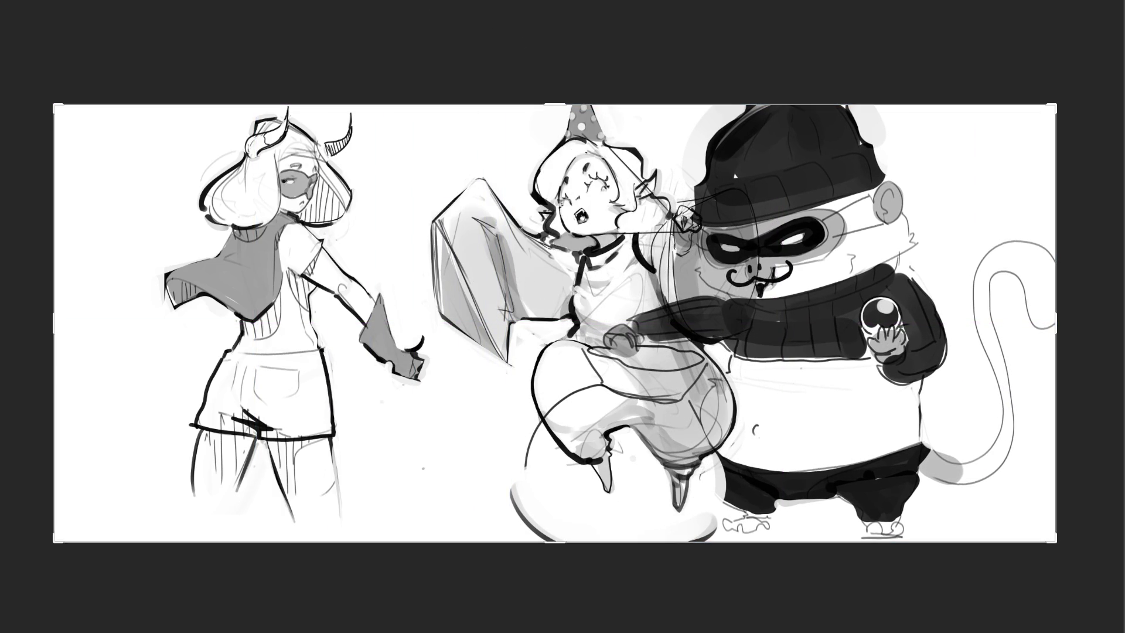
click(449, 266)
drag(448, 267, 352, 271)
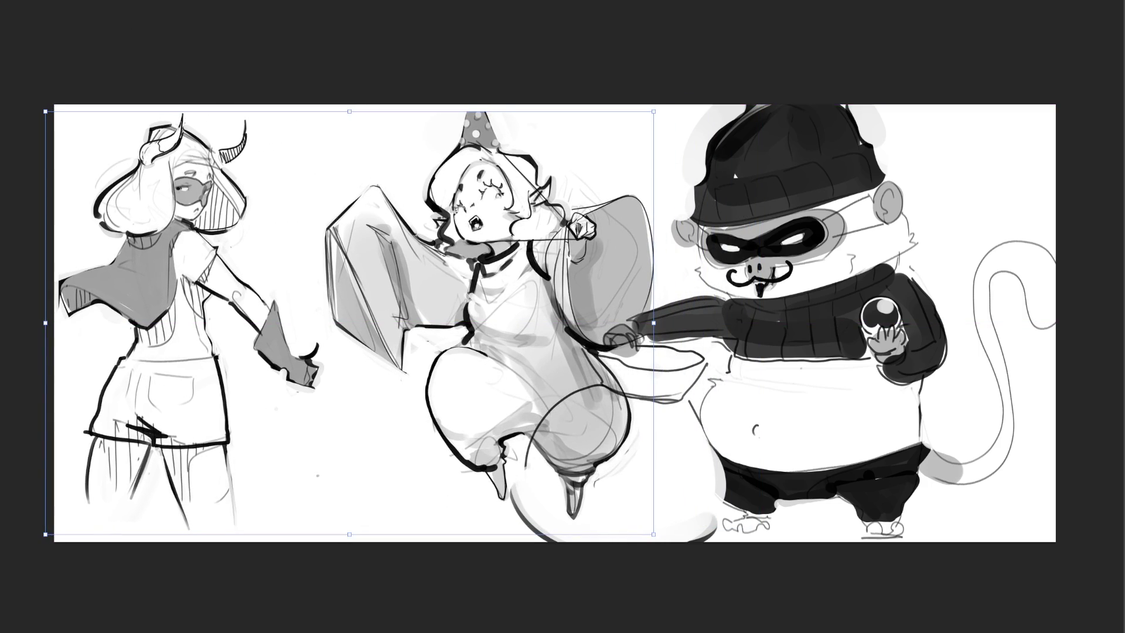
key(Return)
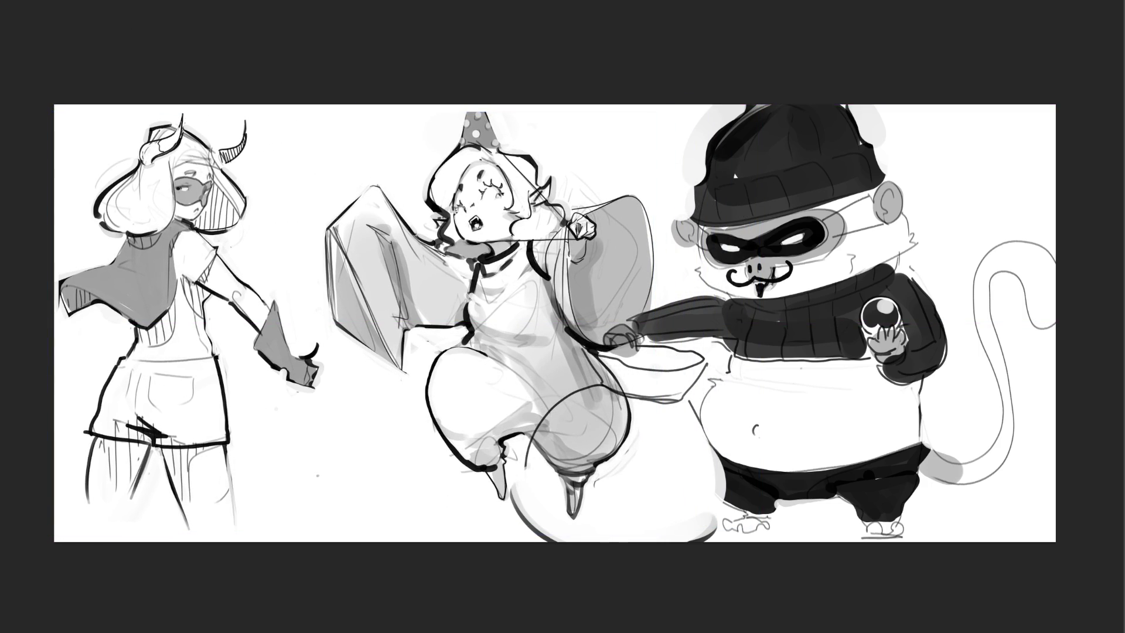
Lasso the party-hat girl, shrink her, move her up and left, then deselect
mouse_move(671, 137)
mouse_down()
mouse_move(477, 56)
mouse_move(322, 175)
mouse_move(301, 301)
mouse_move(865, 540)
mouse_move(911, 328)
mouse_up()
key(ctrl+t)
drag(600, 284, 553, 279)
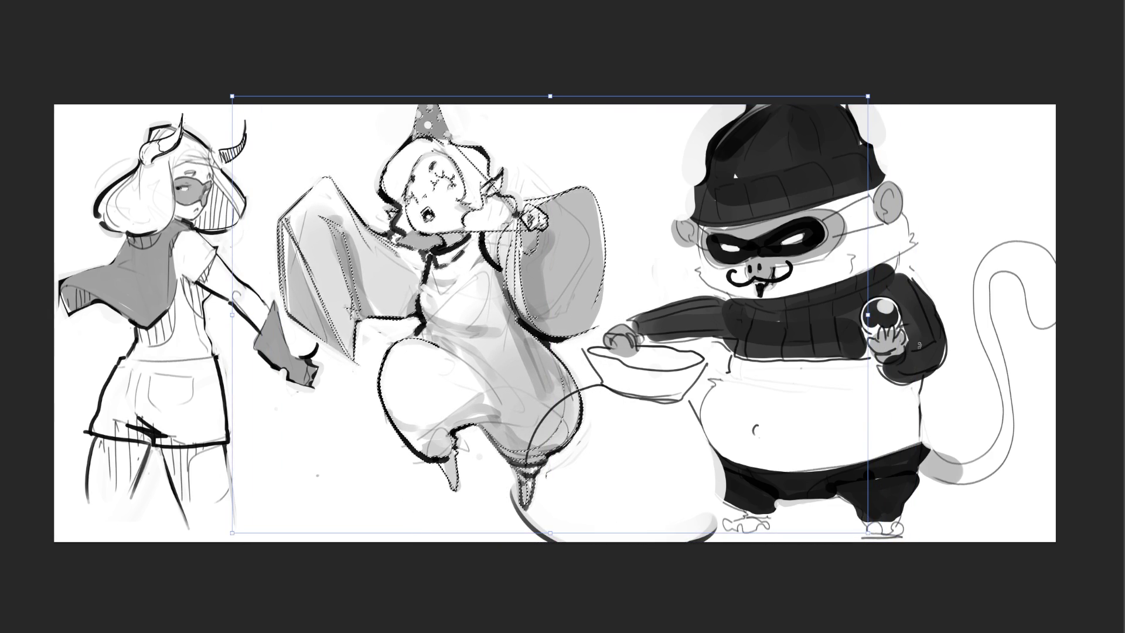
drag(868, 315, 787, 317)
drag(569, 286, 548, 256)
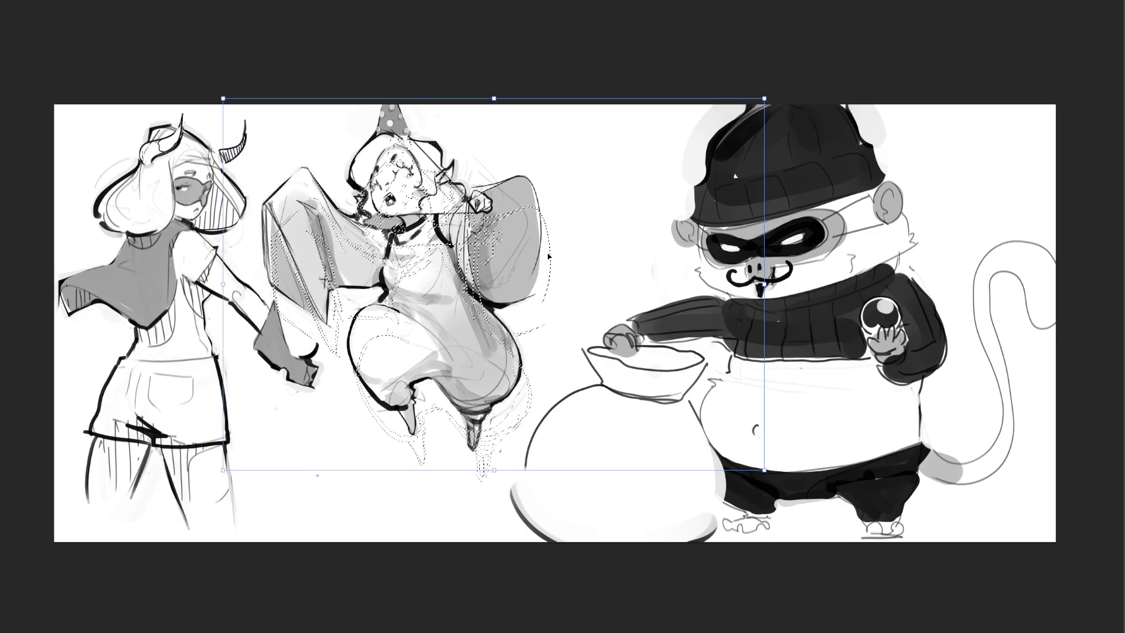
key(Return)
key(ctrl+d)
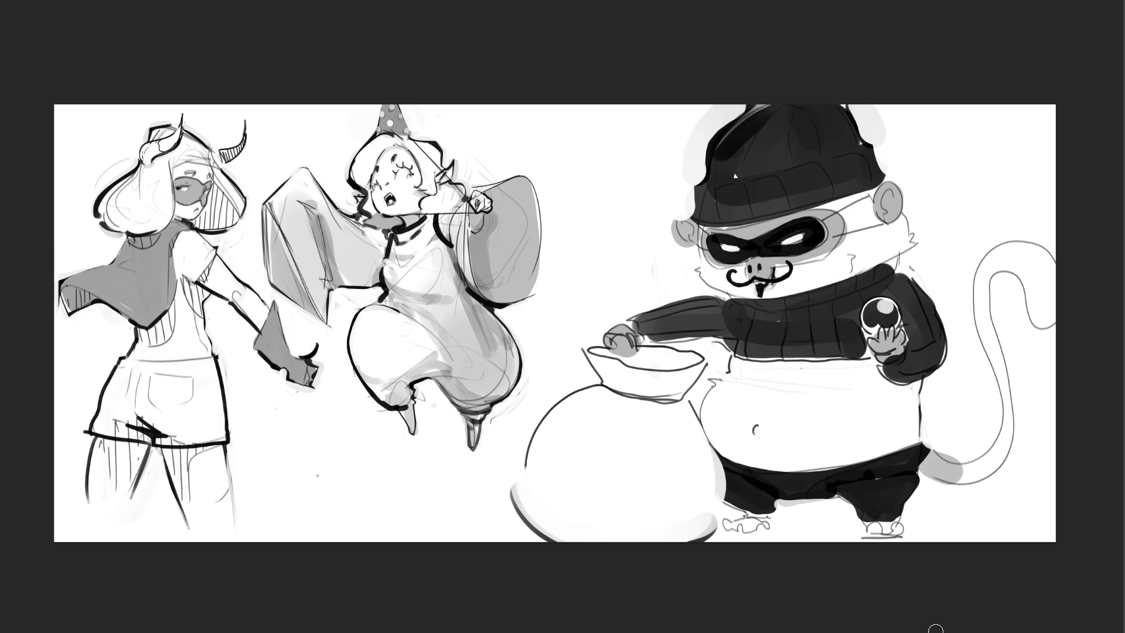
Letter a vertical 'BRB' (B, R, B stacked) between the party-hat girl and the monkey
mouse_move(568, 151)
mouse_down()
mouse_move(581, 202)
mouse_move(615, 181)
mouse_move(582, 201)
mouse_up()
mouse_move(571, 233)
mouse_down()
mouse_move(580, 256)
mouse_move(615, 237)
mouse_move(597, 298)
mouse_up()
mouse_move(567, 261)
mouse_down()
mouse_move(606, 262)
mouse_move(574, 309)
mouse_up()
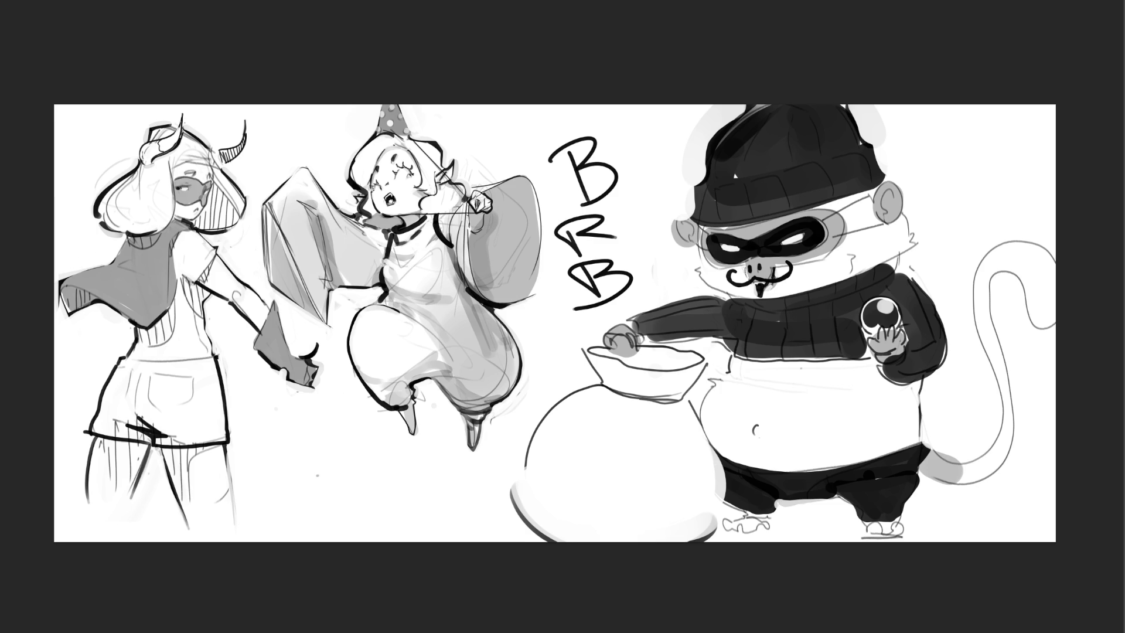
Remove the BRB lettering between the sketches by undoing the scribble and lettering strokes
mouse_move(634, 105)
mouse_down()
mouse_move(586, 234)
mouse_move(609, 307)
mouse_move(644, 223)
mouse_up()
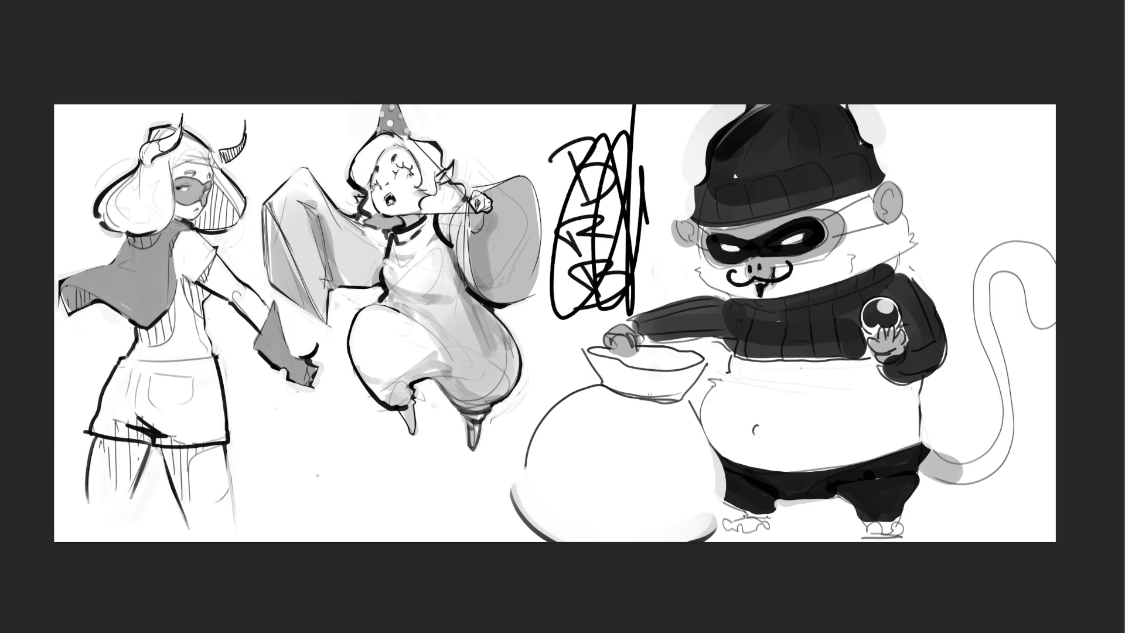
key(ctrl+z)
key(ctrl+z)
key(ctrl+z)
key(ctrl+z)
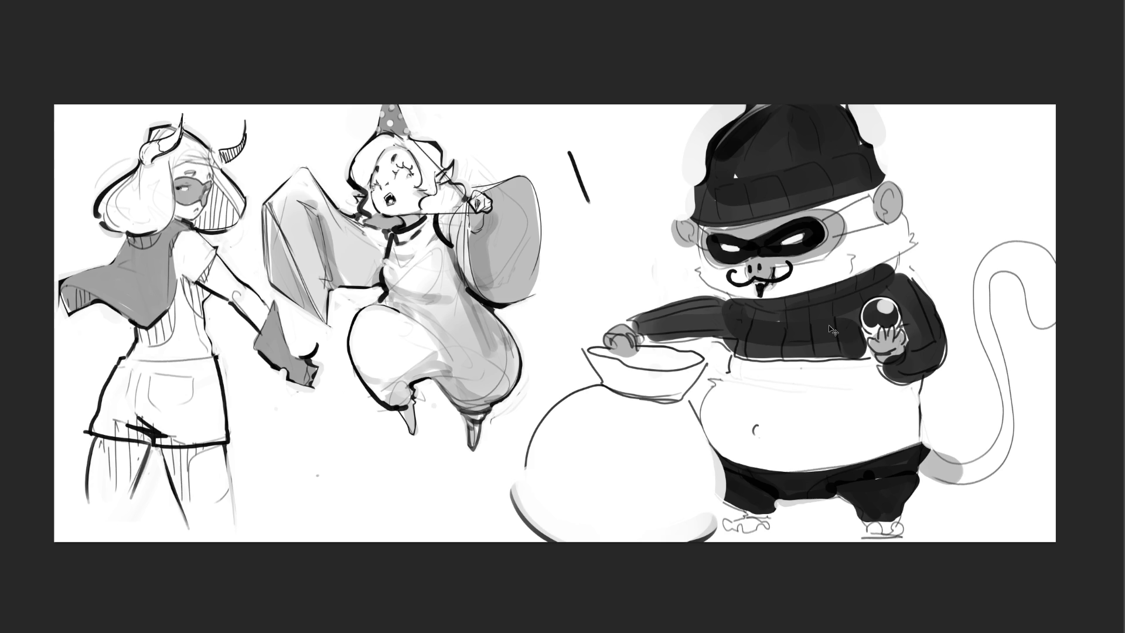
key(ctrl+z)
key(ctrl+z)
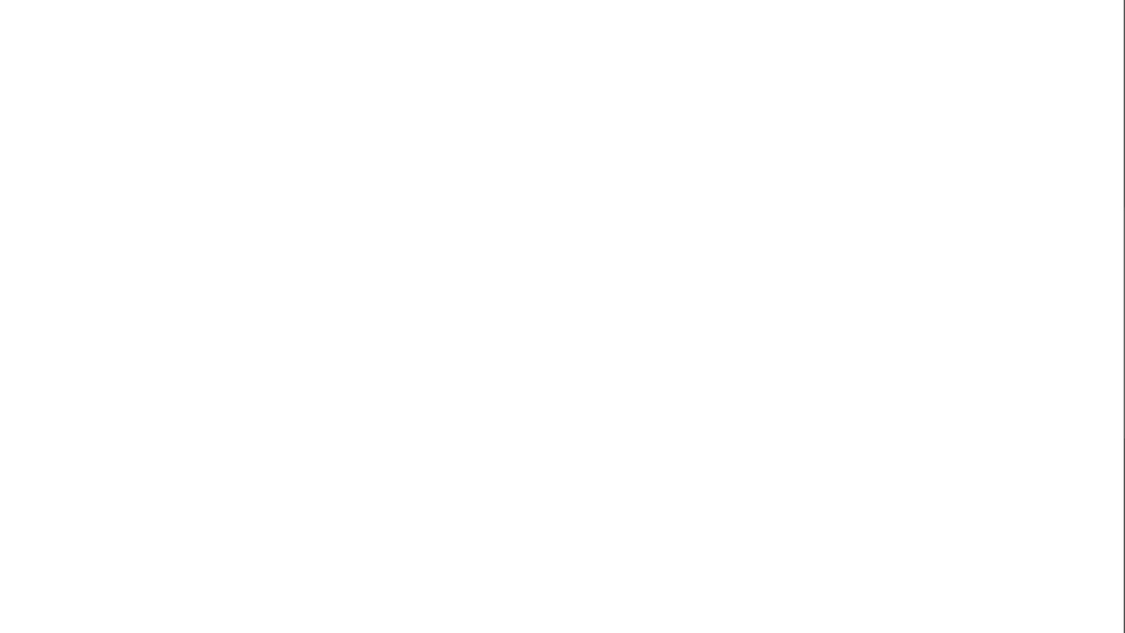
Sketch the centre figure's egg-shaped head with spiky hair and ears
mouse_move(612, 120)
mouse_down()
mouse_move(644, 82)
mouse_move(696, 126)
mouse_up()
drag(628, 89, 623, 183)
drag(630, 189, 648, 195)
drag(696, 150, 674, 204)
mouse_move(628, 126)
mouse_down()
mouse_move(678, 146)
mouse_move(644, 78)
mouse_up()
drag(627, 71, 663, 29)
drag(693, 27, 701, 77)
mouse_move(709, 87)
mouse_down()
mouse_move(708, 67)
mouse_move(727, 96)
mouse_up()
drag(727, 112, 707, 136)
drag(632, 58, 587, 79)
Rough in the centre figure's shoulders, chest, torso loops and cone-shaped sleeve
drag(579, 185, 653, 172)
drag(690, 173, 694, 210)
drag(681, 170, 679, 188)
mouse_move(609, 184)
mouse_down()
mouse_move(622, 228)
mouse_move(643, 214)
mouse_up()
mouse_move(638, 232)
mouse_down()
mouse_move(669, 268)
mouse_move(653, 285)
mouse_up()
drag(620, 266, 626, 288)
drag(586, 171, 646, 250)
mouse_move(588, 203)
mouse_down()
mouse_move(606, 271)
mouse_move(655, 345)
mouse_up()
Sketch the centre figure's lower body with loose loops and long contour curves
drag(622, 258, 598, 372)
drag(621, 258, 515, 331)
mouse_move(575, 246)
mouse_down()
mouse_move(686, 311)
mouse_move(814, 293)
mouse_up()
mouse_move(711, 202)
mouse_down()
mouse_move(710, 361)
mouse_move(604, 328)
mouse_move(689, 404)
mouse_move(552, 463)
mouse_up()
drag(659, 371, 627, 469)
drag(581, 386, 737, 425)
drag(647, 526, 720, 471)
drag(754, 388, 586, 580)
drag(553, 384, 612, 621)
drag(613, 556, 742, 456)
drag(747, 463, 724, 585)
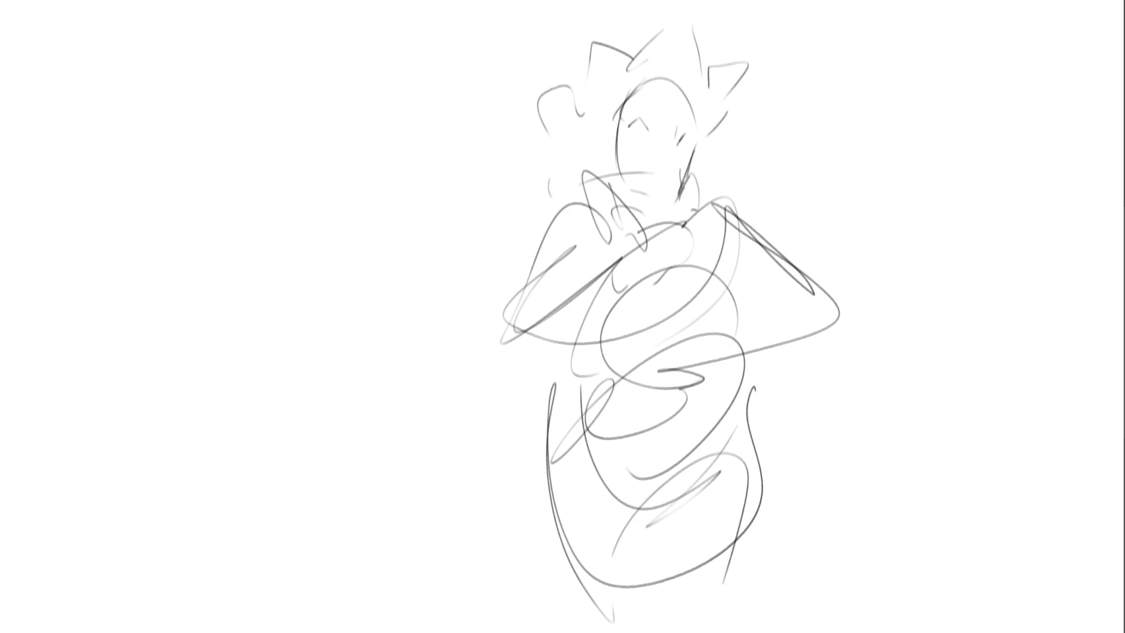
Sketch the left figure's head oval with hair curls and an outer hair shape
mouse_move(215, 135)
mouse_down()
mouse_move(225, 170)
mouse_move(255, 94)
mouse_move(312, 170)
mouse_up()
mouse_move(242, 192)
mouse_down()
mouse_move(231, 153)
mouse_move(255, 207)
mouse_up()
mouse_move(265, 94)
mouse_down()
mouse_move(303, 176)
mouse_move(311, 171)
mouse_up()
drag(232, 154, 306, 85)
mouse_move(215, 157)
mouse_down()
mouse_move(290, 114)
mouse_move(238, 157)
mouse_move(307, 199)
mouse_move(298, 212)
mouse_move(287, 69)
mouse_move(352, 135)
mouse_move(334, 195)
mouse_move(200, 202)
mouse_move(316, 293)
mouse_move(305, 320)
mouse_move(194, 328)
mouse_move(229, 281)
mouse_move(321, 263)
mouse_move(343, 389)
mouse_move(352, 252)
mouse_move(299, 423)
mouse_move(202, 403)
mouse_move(288, 410)
mouse_move(202, 386)
mouse_move(290, 419)
mouse_move(311, 598)
mouse_move(351, 597)
mouse_up()
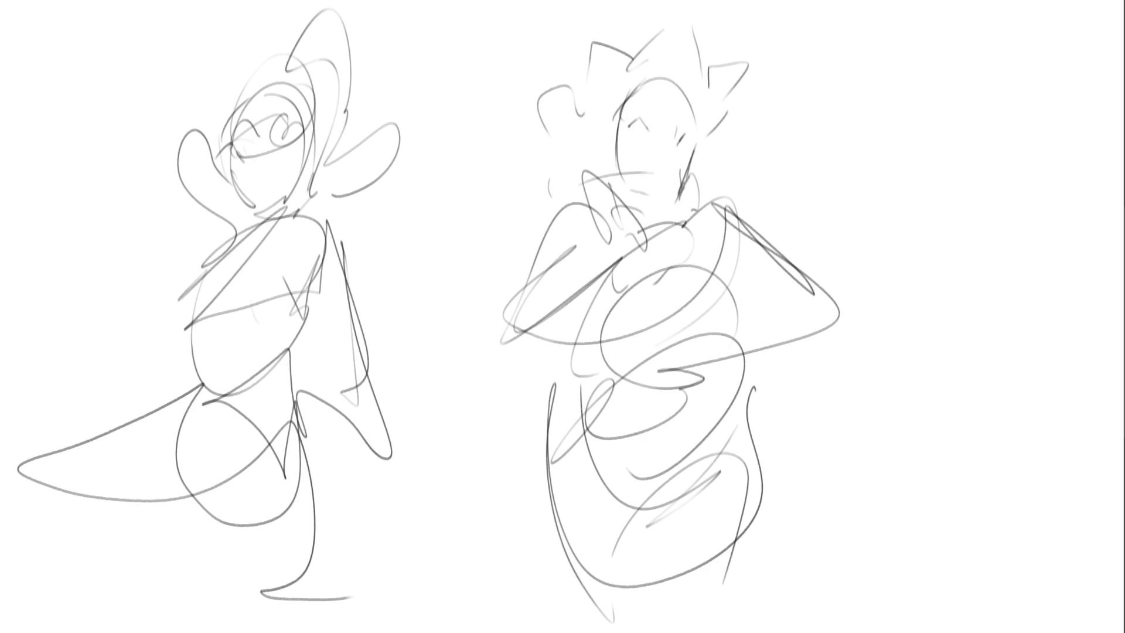
Sketch the right figure's head oval at the upper right, joining its arc to the hook
drag(910, 146, 937, 91)
mouse_move(914, 134)
mouse_down()
mouse_move(1008, 72)
mouse_move(1012, 116)
mouse_up()
mouse_move(1002, 73)
mouse_down()
mouse_move(932, 110)
mouse_move(932, 205)
mouse_up()
drag(1031, 126, 998, 206)
mouse_move(999, 208)
mouse_down()
mouse_move(944, 200)
mouse_move(963, 240)
mouse_move(919, 274)
mouse_move(966, 227)
mouse_move(960, 313)
mouse_move(919, 272)
mouse_up()
drag(902, 260, 901, 246)
Rough in the right figure's body, legs, lower body and base
drag(910, 202, 935, 326)
mouse_move(932, 273)
mouse_down()
mouse_move(969, 357)
mouse_move(1042, 346)
mouse_up()
mouse_move(1052, 209)
mouse_down()
mouse_move(1003, 399)
mouse_move(1063, 562)
mouse_up()
drag(1047, 319, 1062, 566)
mouse_move(1031, 249)
mouse_down()
mouse_move(937, 510)
mouse_move(1063, 565)
mouse_move(857, 631)
mouse_up()
mouse_move(803, 631)
mouse_down()
mouse_move(937, 489)
mouse_move(842, 296)
mouse_move(914, 515)
mouse_move(733, 631)
mouse_move(1090, 605)
mouse_up()
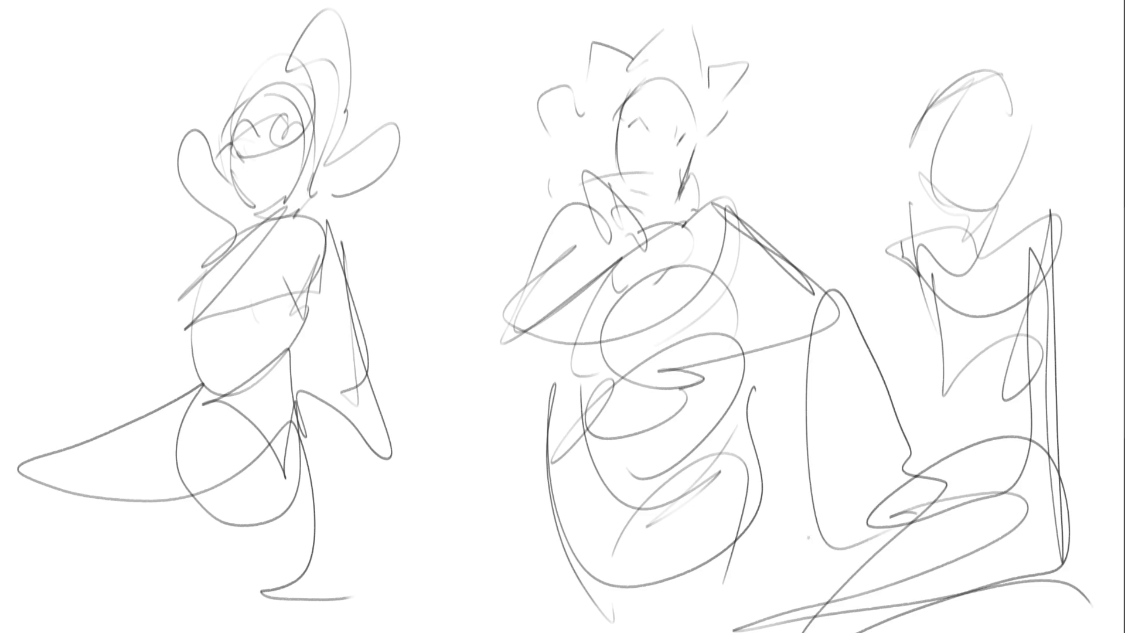
Mirror the canvas and move the lasso-selected right figure closer to the others
key(m)
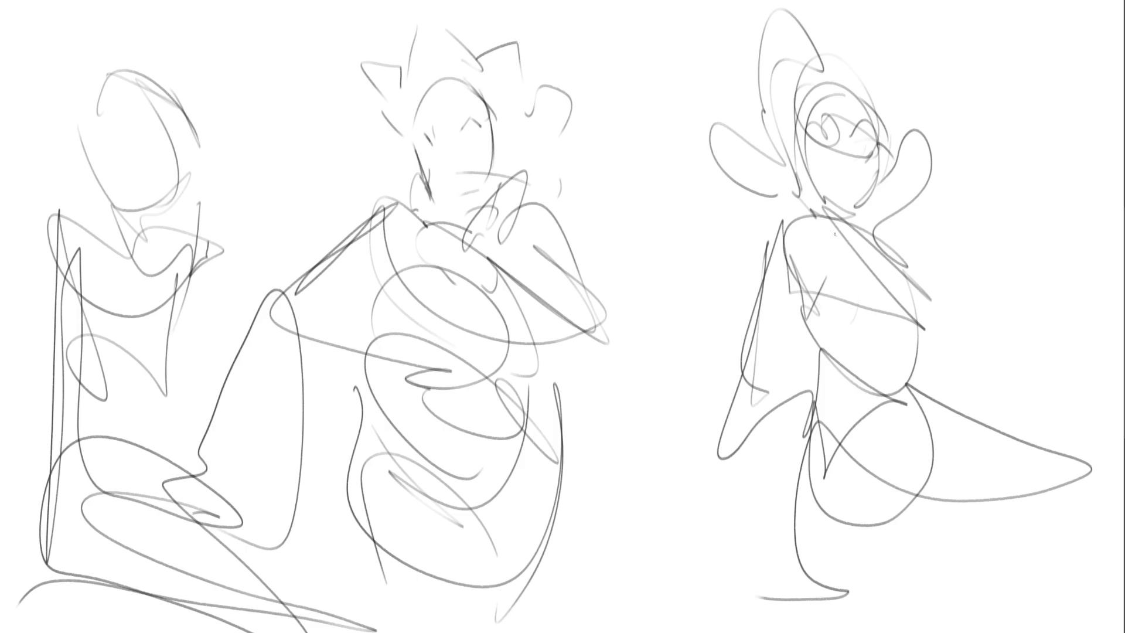
mouse_move(999, 159)
mouse_down()
mouse_move(894, 35)
mouse_move(691, 384)
mouse_move(1080, 628)
mouse_move(1124, 309)
mouse_up()
drag(905, 386, 776, 391)
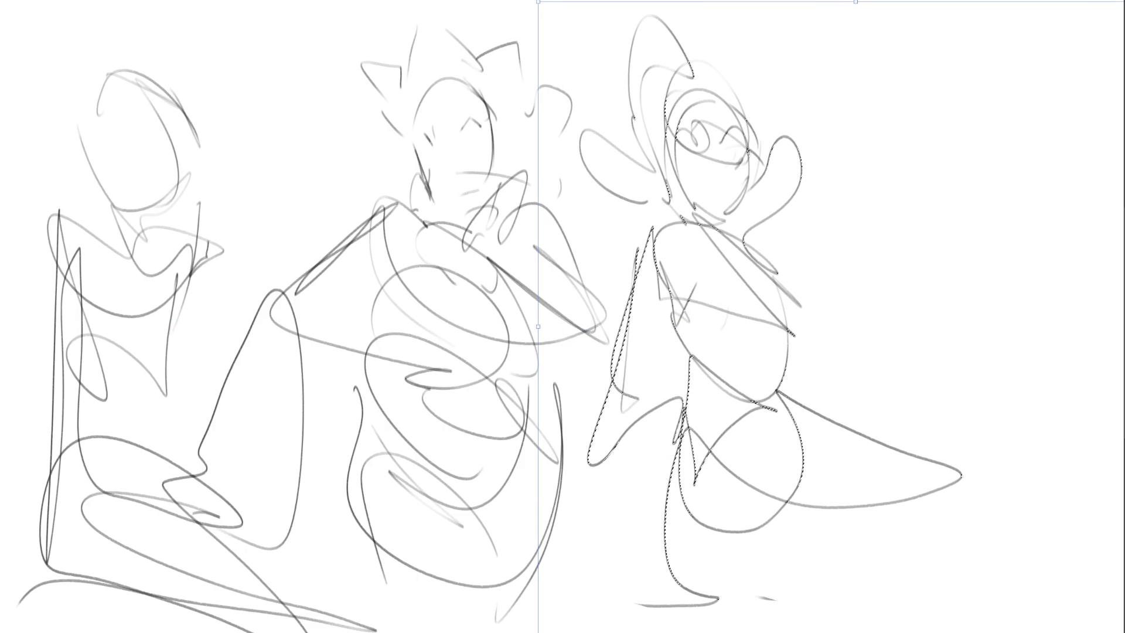
key(Return)
Shift the whole sketch layer to the right
key(ctrl+shift+a)
key(ctrl+t)
drag(694, 264, 790, 261)
key(Return)
Fade the rough lines with a soft eraser and begin the middle figure's face and hair
mouse_move(854, 281)
mouse_down()
mouse_move(414, 75)
mouse_move(920, 516)
mouse_move(992, 491)
mouse_up()
key(e)
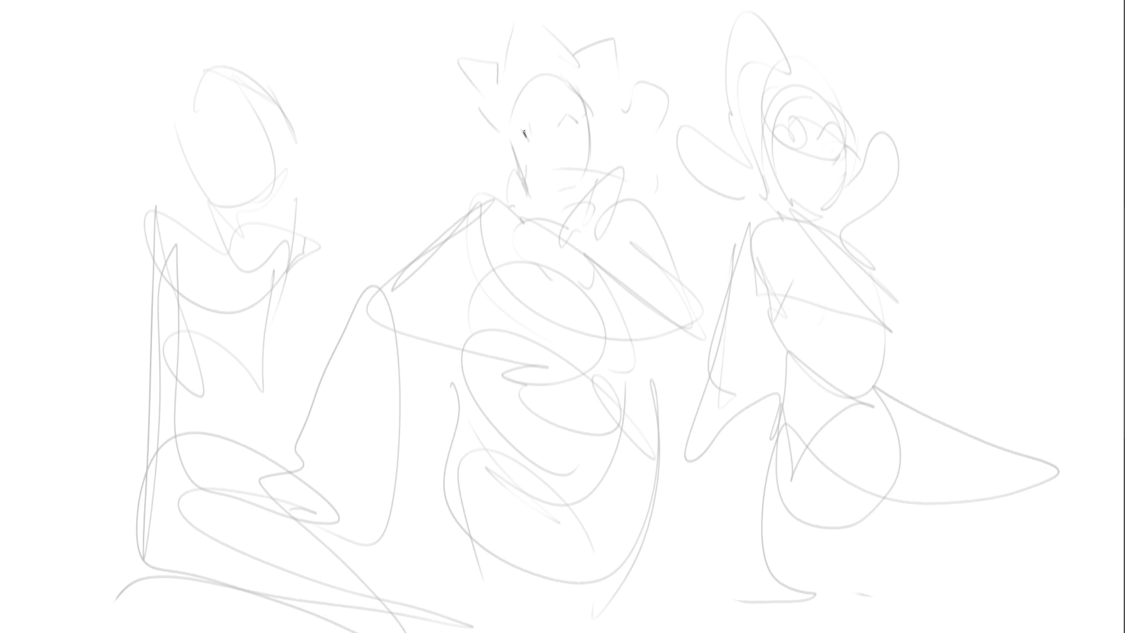
mouse_move(525, 138)
mouse_down()
mouse_move(632, 42)
mouse_move(625, 144)
mouse_move(598, 164)
mouse_up()
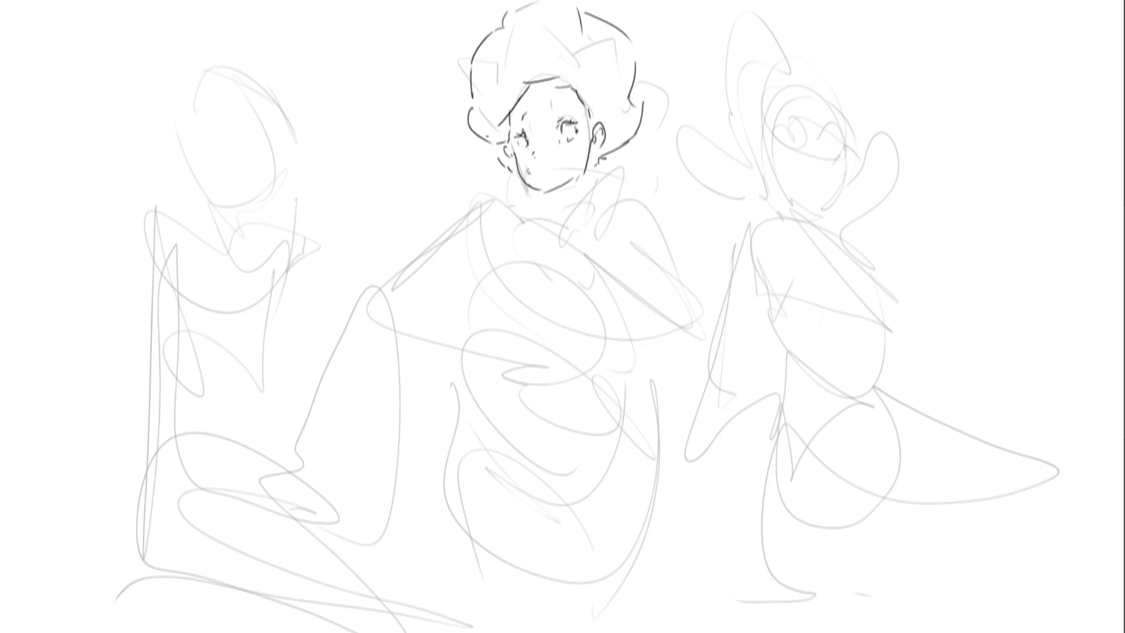
Draw the middle figure's mouth, neck and high collar
drag(540, 172, 552, 167)
key(ctrl+z)
key(ctrl+z)
drag(591, 137, 544, 249)
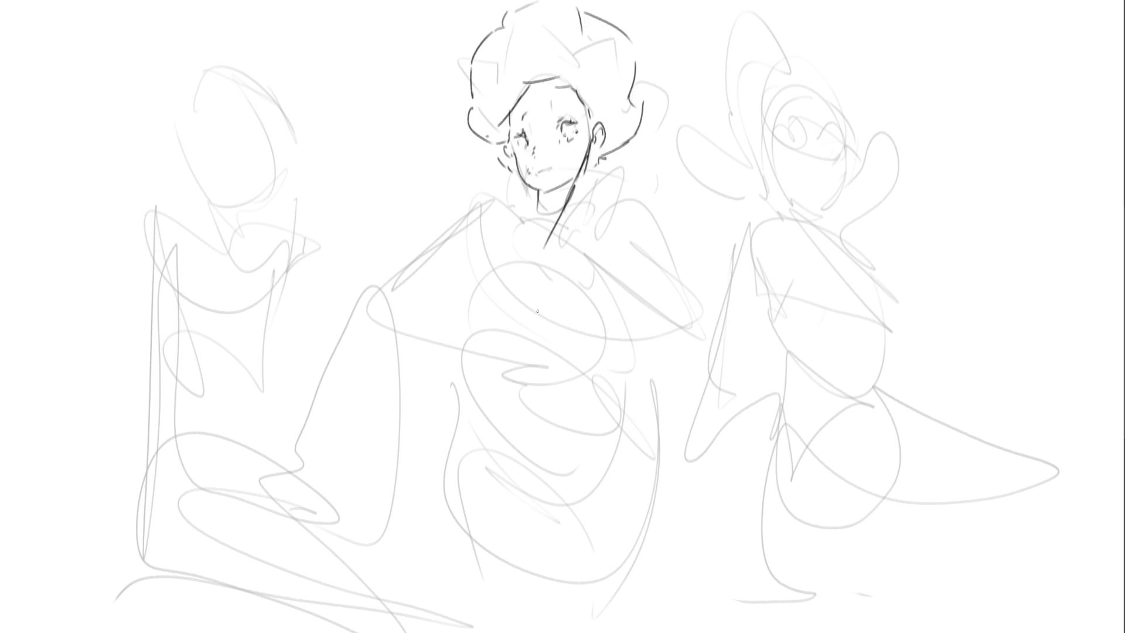
mouse_move(496, 187)
mouse_down()
mouse_move(528, 235)
mouse_move(577, 217)
mouse_up()
drag(585, 170, 603, 202)
drag(604, 204, 504, 240)
Draw the heart-shaped neckline and outline the torso's sides
drag(508, 225, 461, 282)
drag(483, 252, 597, 313)
mouse_move(465, 286)
mouse_down()
mouse_move(594, 315)
mouse_move(467, 358)
mouse_up()
mouse_move(471, 320)
mouse_down()
mouse_move(464, 387)
mouse_move(533, 482)
mouse_up()
drag(462, 381, 566, 399)
drag(578, 345, 566, 499)
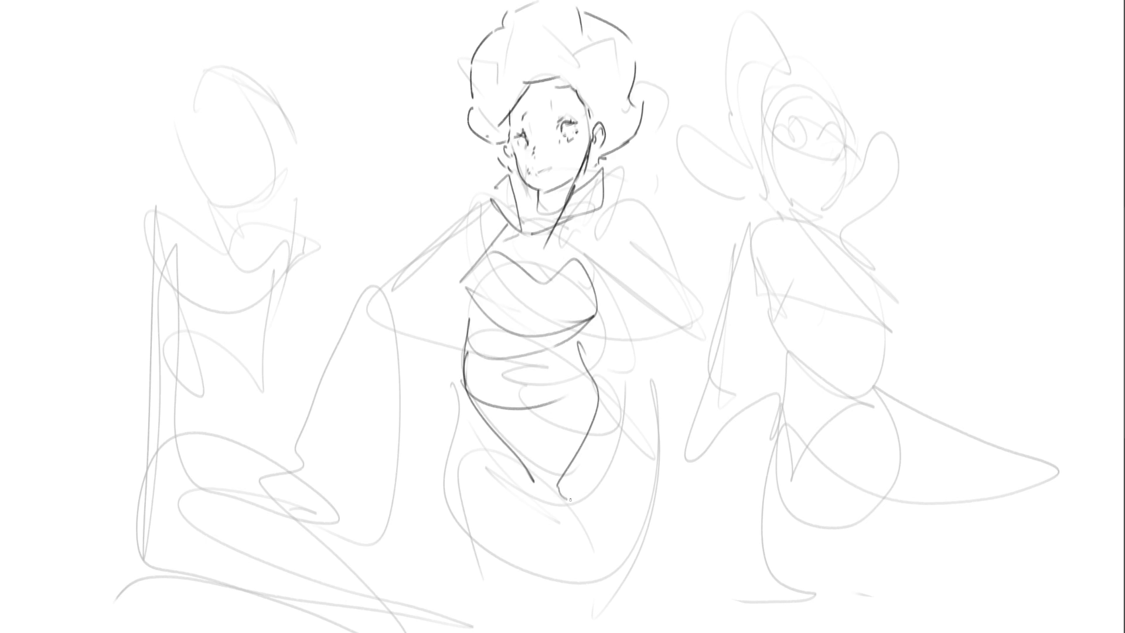
Draw the legs, right hip curve and both arms resting on the hips
mouse_move(455, 387)
mouse_down()
mouse_move(445, 527)
mouse_move(557, 580)
mouse_move(563, 622)
mouse_up()
mouse_move(600, 381)
mouse_down()
mouse_move(612, 388)
mouse_move(595, 594)
mouse_up()
drag(491, 364, 513, 381)
drag(494, 199, 448, 342)
drag(383, 308, 502, 375)
mouse_move(502, 370)
mouse_down()
mouse_move(617, 339)
mouse_move(619, 215)
mouse_up()
mouse_move(619, 216)
mouse_down()
mouse_move(678, 255)
mouse_move(604, 379)
mouse_up()
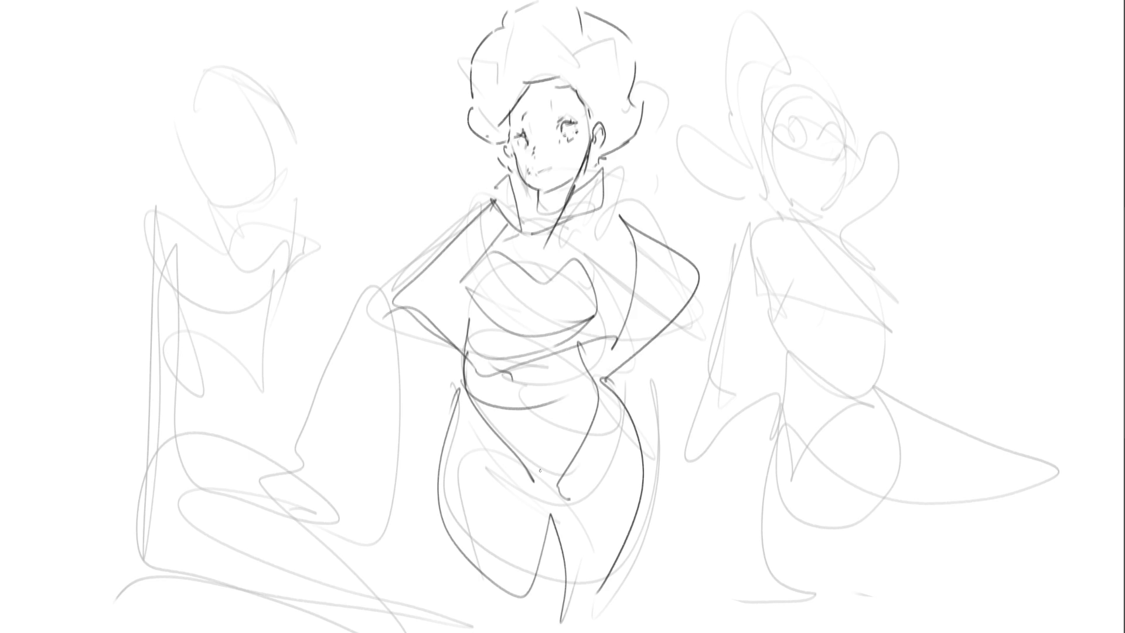
Draw the right figure's eye, glasses, jaw, chin and ear
drag(788, 109, 768, 119)
mouse_move(804, 107)
mouse_down()
mouse_move(806, 136)
mouse_move(777, 144)
mouse_up()
drag(785, 149, 811, 146)
drag(820, 107, 844, 106)
mouse_move(847, 108)
mouse_down()
mouse_move(856, 144)
mouse_move(841, 150)
mouse_up()
mouse_move(851, 159)
mouse_down()
mouse_move(839, 197)
mouse_move(812, 202)
mouse_up()
drag(845, 192, 800, 222)
mouse_move(769, 157)
mouse_down()
mouse_move(783, 189)
mouse_move(754, 182)
mouse_move(762, 186)
mouse_up()
key(ctrl+z)
key(ctrl+z)
mouse_move(763, 152)
mouse_down()
mouse_move(766, 176)
mouse_move(804, 171)
mouse_up()
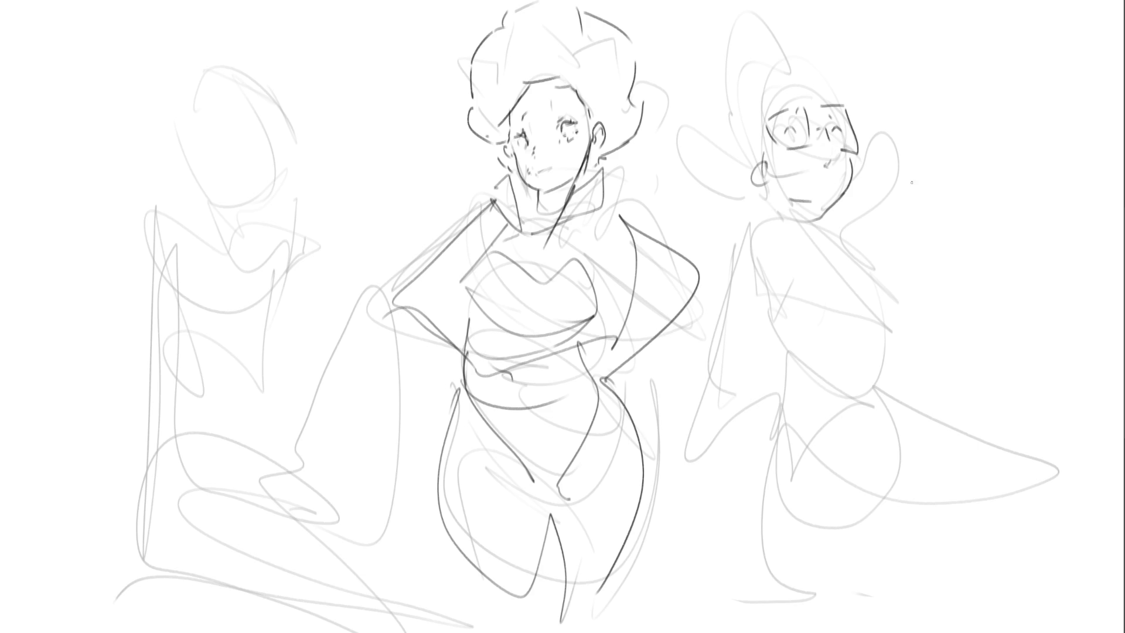
Draw a hatched ice-cream cone beside her face and the arm raising it
drag(896, 157, 928, 264)
drag(918, 185, 937, 270)
mouse_move(911, 211)
mouse_down()
mouse_move(893, 223)
mouse_move(913, 246)
mouse_up()
drag(926, 233, 920, 254)
drag(936, 247, 931, 267)
drag(915, 179, 921, 192)
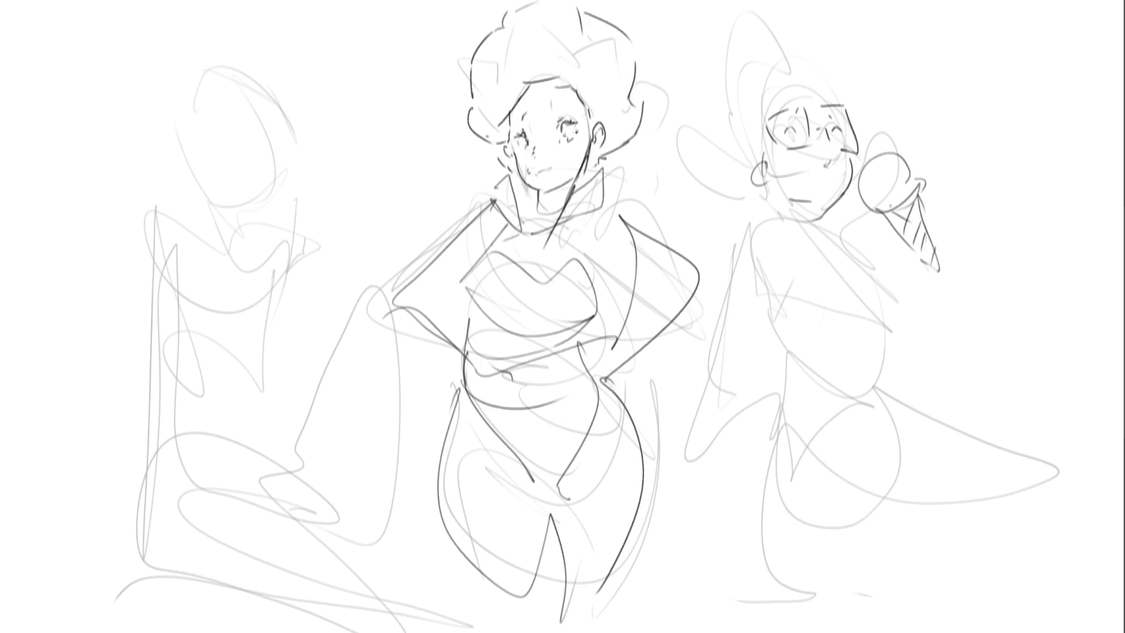
drag(881, 153, 907, 142)
mouse_move(931, 206)
mouse_down()
mouse_move(940, 248)
mouse_move(959, 246)
mouse_move(892, 284)
mouse_move(829, 271)
mouse_up()
key(ctrl+z)
drag(744, 209, 851, 308)
drag(725, 275, 813, 245)
drag(825, 232, 856, 269)
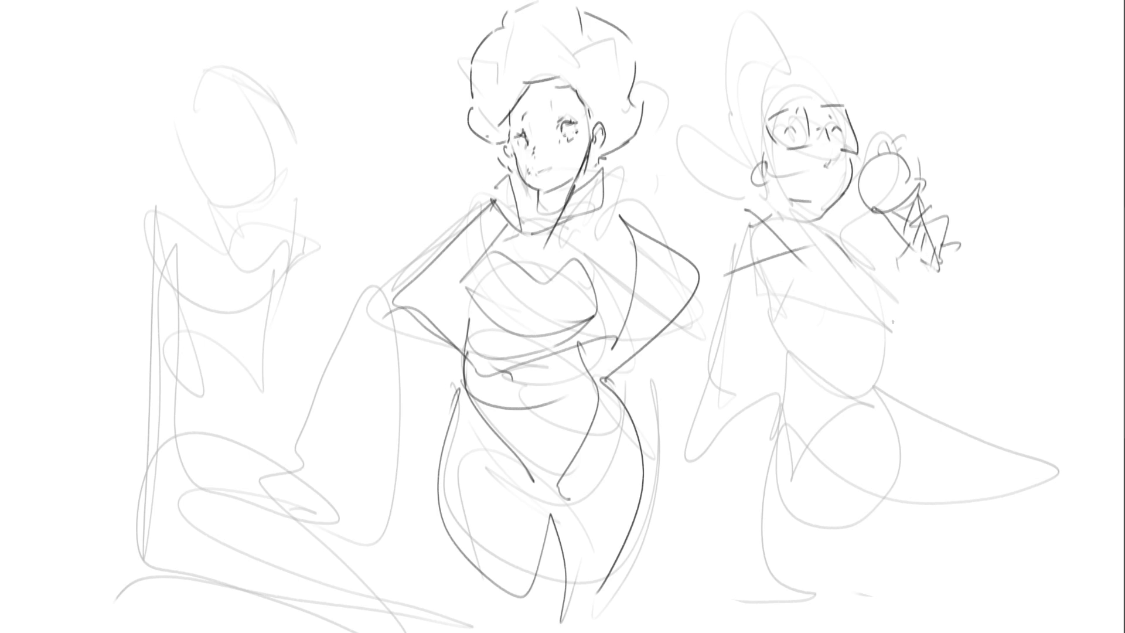
Draw the right figure's neck, chest, waist, hips, legs and long sweeping curve
mouse_move(759, 216)
mouse_down()
mouse_move(798, 276)
mouse_move(773, 354)
mouse_up()
mouse_move(816, 210)
mouse_down()
mouse_move(809, 258)
mouse_move(847, 313)
mouse_up()
drag(791, 245, 879, 334)
mouse_move(866, 270)
mouse_down()
mouse_move(881, 333)
mouse_move(769, 402)
mouse_up()
drag(876, 355, 820, 451)
drag(786, 417, 769, 527)
mouse_move(881, 415)
mouse_down()
mouse_move(916, 549)
mouse_move(1059, 469)
mouse_move(838, 561)
mouse_up()
mouse_move(776, 448)
mouse_down()
mouse_move(843, 622)
mouse_move(1011, 524)
mouse_move(1107, 491)
mouse_up()
drag(1071, 495, 970, 505)
Outline the left arm to the hip, a waist line and the hand holding the cone
drag(751, 222, 718, 309)
drag(784, 274, 726, 385)
drag(730, 288, 701, 390)
drag(784, 351, 691, 441)
mouse_move(782, 355)
mouse_down()
mouse_move(810, 346)
mouse_move(691, 463)
mouse_up()
drag(691, 462, 826, 372)
mouse_move(722, 387)
mouse_down()
mouse_move(918, 345)
mouse_move(843, 369)
mouse_up()
mouse_move(926, 327)
mouse_down()
mouse_move(927, 349)
mouse_move(905, 384)
mouse_up()
mouse_move(972, 274)
mouse_down()
mouse_move(935, 375)
mouse_move(890, 384)
mouse_up()
drag(950, 331, 944, 360)
Draw the right figure's hair with wisps, plus extra face and shoulder lines
drag(751, 124, 745, 159)
drag(782, 63, 806, 77)
mouse_move(779, 48)
mouse_down()
mouse_move(721, 110)
mouse_move(714, 166)
mouse_up()
mouse_move(671, 181)
mouse_down()
mouse_move(710, 171)
mouse_move(702, 217)
mouse_up()
drag(722, 208, 753, 218)
drag(839, 80, 832, 100)
drag(853, 108, 857, 134)
drag(823, 227, 858, 243)
drag(865, 238, 869, 269)
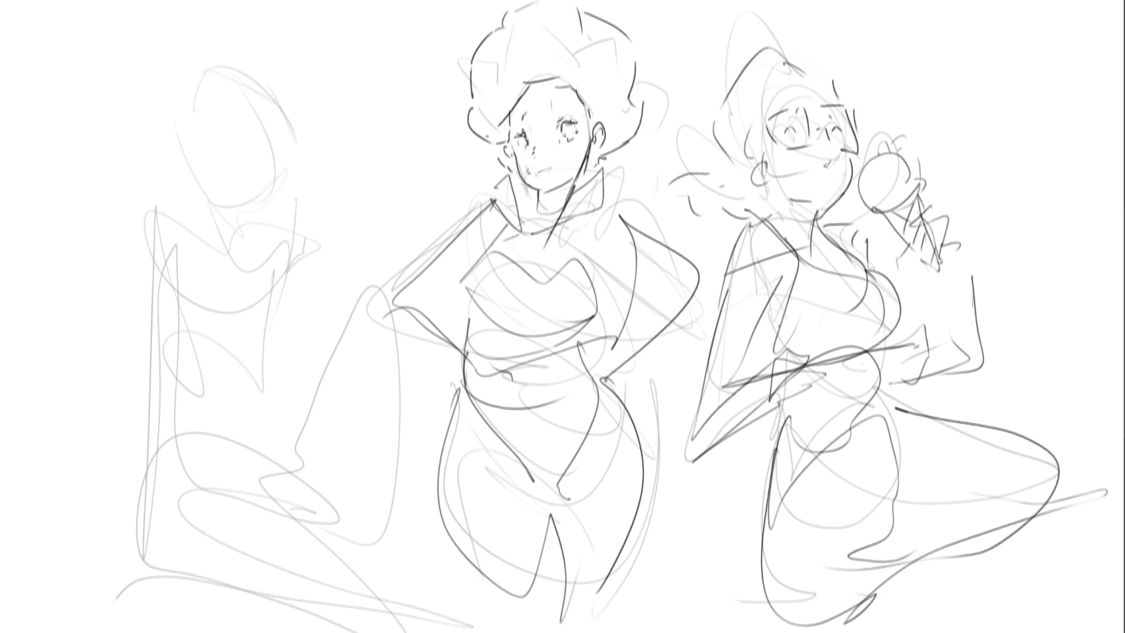
Outline the left figure's head, jaw, ear and chin in darker lines
drag(187, 134, 218, 210)
drag(214, 80, 187, 132)
drag(264, 75, 296, 218)
drag(206, 204, 261, 233)
mouse_move(300, 192)
mouse_down()
mouse_move(268, 225)
mouse_move(254, 183)
mouse_up()
mouse_move(229, 197)
mouse_down()
mouse_move(281, 180)
mouse_move(281, 146)
mouse_move(267, 218)
mouse_up()
mouse_move(296, 174)
mouse_down()
mouse_move(274, 224)
mouse_move(179, 171)
mouse_move(228, 229)
mouse_move(224, 250)
mouse_up()
mouse_move(196, 208)
mouse_down()
mouse_move(234, 255)
mouse_move(219, 246)
mouse_up()
drag(247, 236, 252, 248)
Draw the left figure's neck, shoulder curve, sides, chest and collar lines
mouse_move(215, 211)
mouse_down()
mouse_move(258, 237)
mouse_move(234, 251)
mouse_move(132, 248)
mouse_move(185, 273)
mouse_up()
mouse_move(153, 248)
mouse_down()
mouse_move(141, 220)
mouse_move(137, 410)
mouse_up()
drag(177, 279, 163, 417)
drag(136, 350, 136, 589)
drag(154, 392, 143, 568)
drag(202, 294, 188, 332)
drag(207, 257, 191, 336)
drag(212, 259, 248, 305)
drag(217, 263, 267, 285)
Add the left figure's right side, waist and hip curves
drag(295, 205, 305, 340)
drag(242, 382, 284, 358)
drag(185, 365, 260, 359)
mouse_move(235, 309)
mouse_down()
mouse_move(261, 341)
mouse_move(258, 366)
mouse_up()
drag(299, 317, 284, 366)
drag(202, 398, 239, 404)
drag(282, 366, 268, 386)
drag(203, 384, 176, 437)
drag(288, 348, 268, 486)
Draw the hip, thigh and knee of the kneeling leg, plus a bent arm
drag(203, 400, 183, 445)
drag(182, 387, 152, 554)
mouse_move(160, 505)
mouse_down()
mouse_move(280, 479)
mouse_move(151, 566)
mouse_move(362, 621)
mouse_up()
drag(287, 484, 387, 612)
drag(403, 553, 410, 607)
drag(288, 388, 297, 468)
mouse_move(305, 436)
mouse_down()
mouse_move(296, 469)
mouse_move(387, 280)
mouse_move(425, 538)
mouse_up()
mouse_move(379, 380)
mouse_down()
mouse_move(372, 367)
mouse_move(388, 508)
mouse_move(415, 597)
mouse_move(445, 608)
mouse_up()
drag(300, 368, 297, 398)
Draw hair falling over the left figure's face and strands beside her, then mirror the canvas
mouse_move(181, 125)
mouse_down()
mouse_move(178, 166)
mouse_move(197, 217)
mouse_up()
drag(210, 101, 201, 188)
drag(250, 97, 202, 191)
mouse_move(266, 103)
mouse_down()
mouse_move(268, 173)
mouse_move(284, 157)
mouse_move(175, 149)
mouse_move(196, 202)
mouse_up()
drag(168, 99, 164, 163)
mouse_move(202, 69)
mouse_down()
mouse_move(164, 147)
mouse_move(168, 208)
mouse_up()
drag(127, 271, 133, 341)
drag(101, 356, 95, 443)
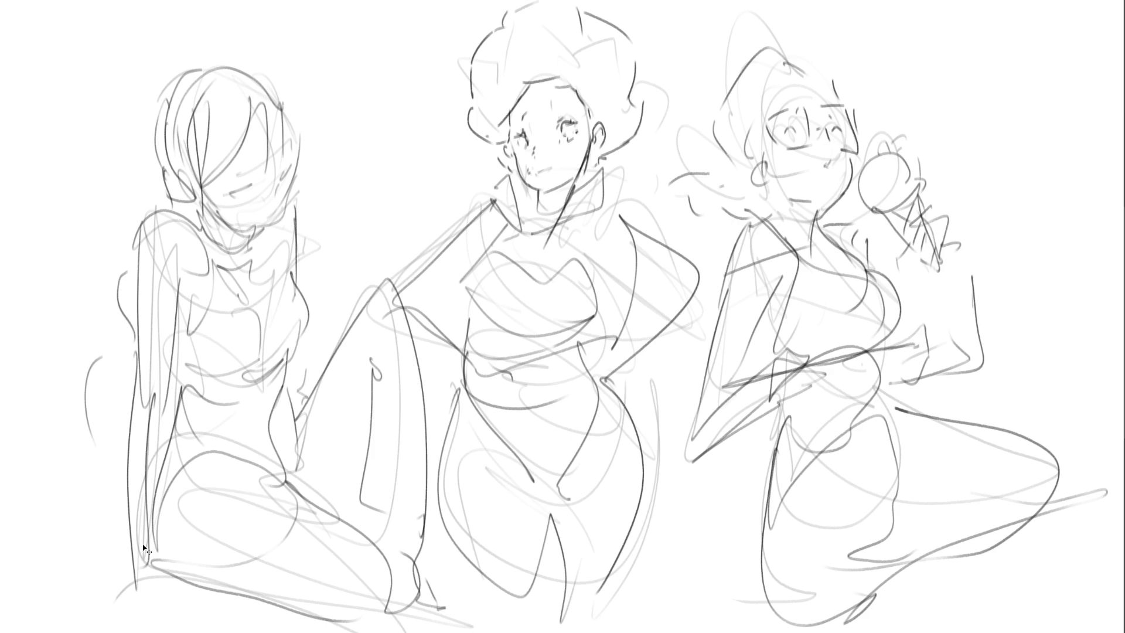
key(m)
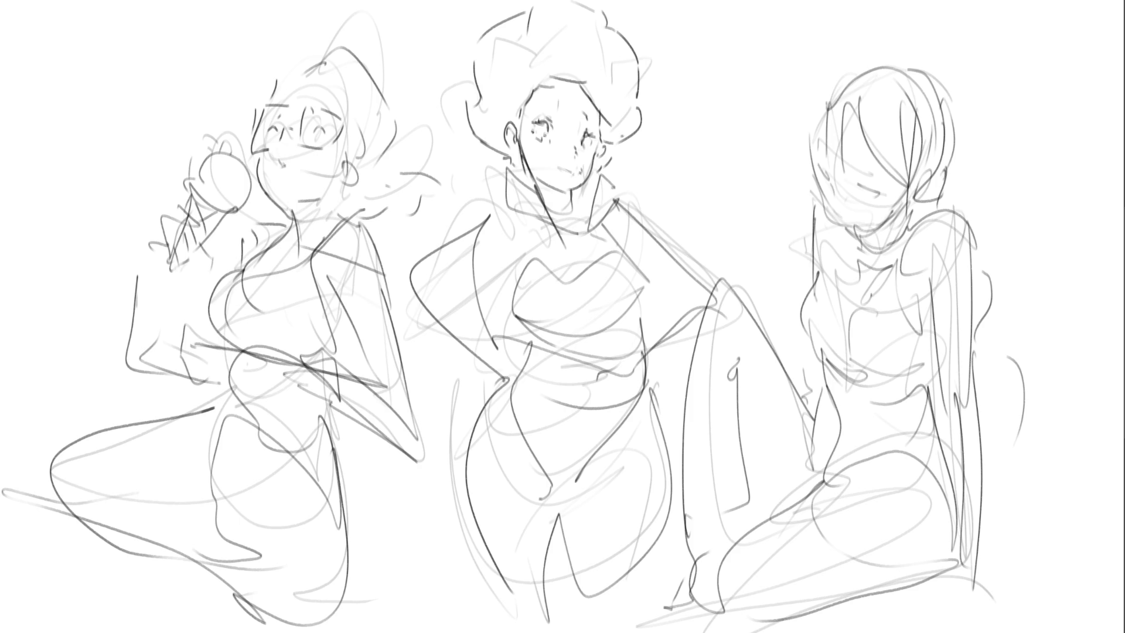
Fade the figures' lines with a large soft eraser, then add lashes to the middle figure's eye
mouse_move(538, 269)
mouse_down()
mouse_move(201, 196)
mouse_move(184, 513)
mouse_move(657, 485)
mouse_move(921, 76)
mouse_move(835, 591)
mouse_move(950, 591)
mouse_move(982, 577)
mouse_up()
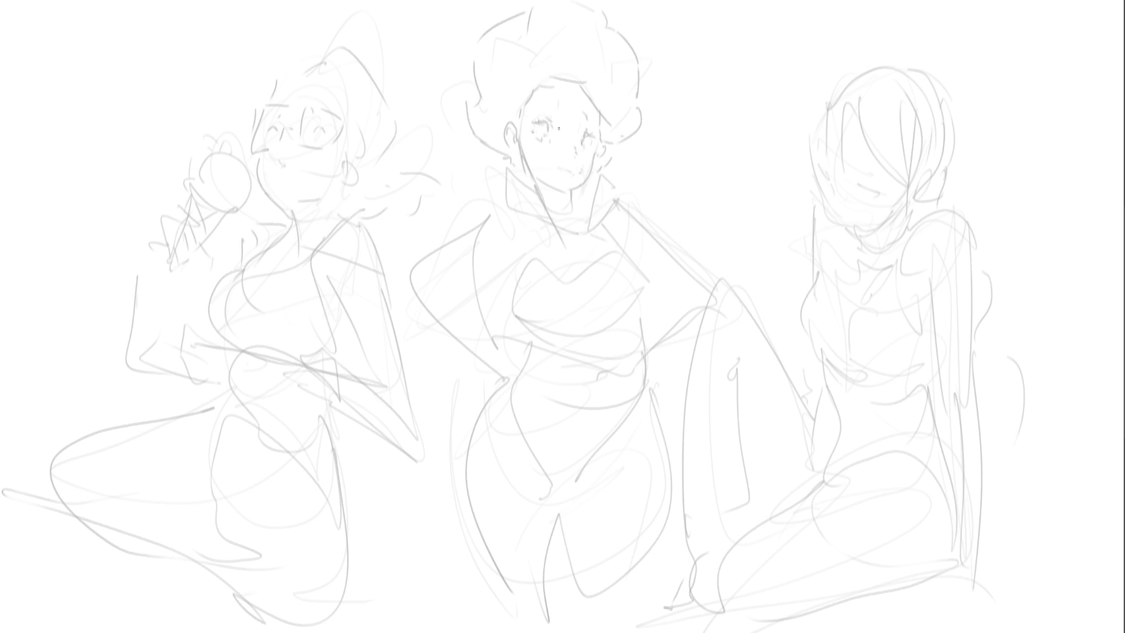
mouse_move(529, 129)
mouse_down()
mouse_move(541, 122)
mouse_move(550, 136)
mouse_move(530, 123)
mouse_move(592, 141)
mouse_move(594, 113)
mouse_move(572, 178)
mouse_up()
Ink the middle figure's ears and jaw line, undoing misplaced cheek strokes
drag(598, 141, 568, 195)
key(ctrl+z)
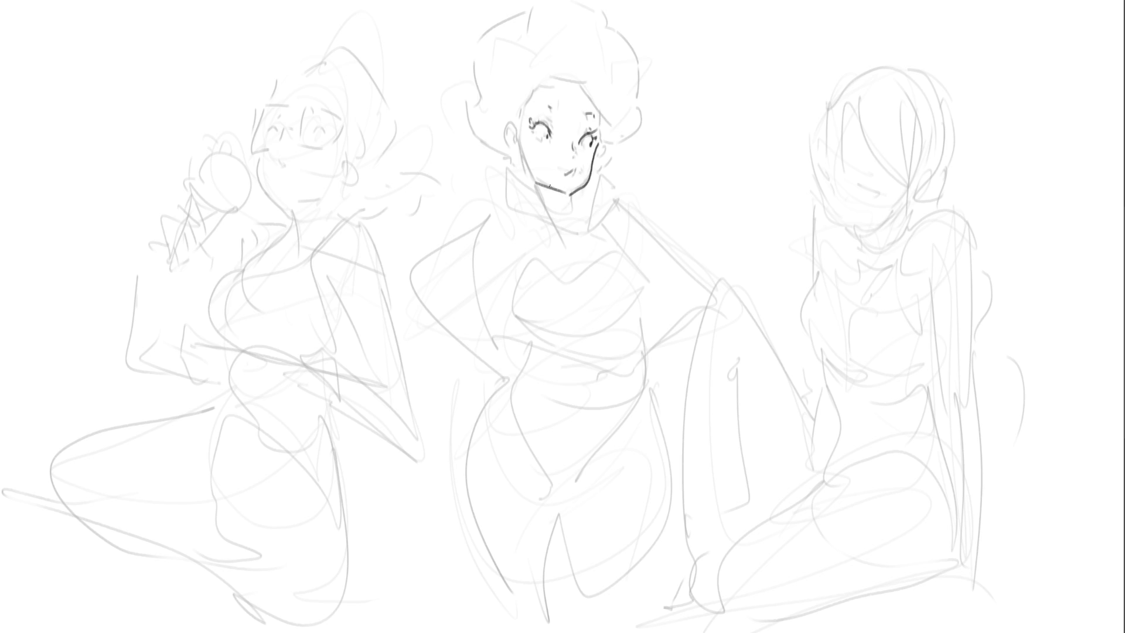
drag(517, 148, 526, 171)
key(ctrl+z)
mouse_move(514, 124)
mouse_down()
mouse_move(501, 144)
mouse_move(510, 155)
mouse_move(516, 114)
mouse_move(565, 78)
mouse_move(586, 82)
mouse_move(607, 136)
mouse_up()
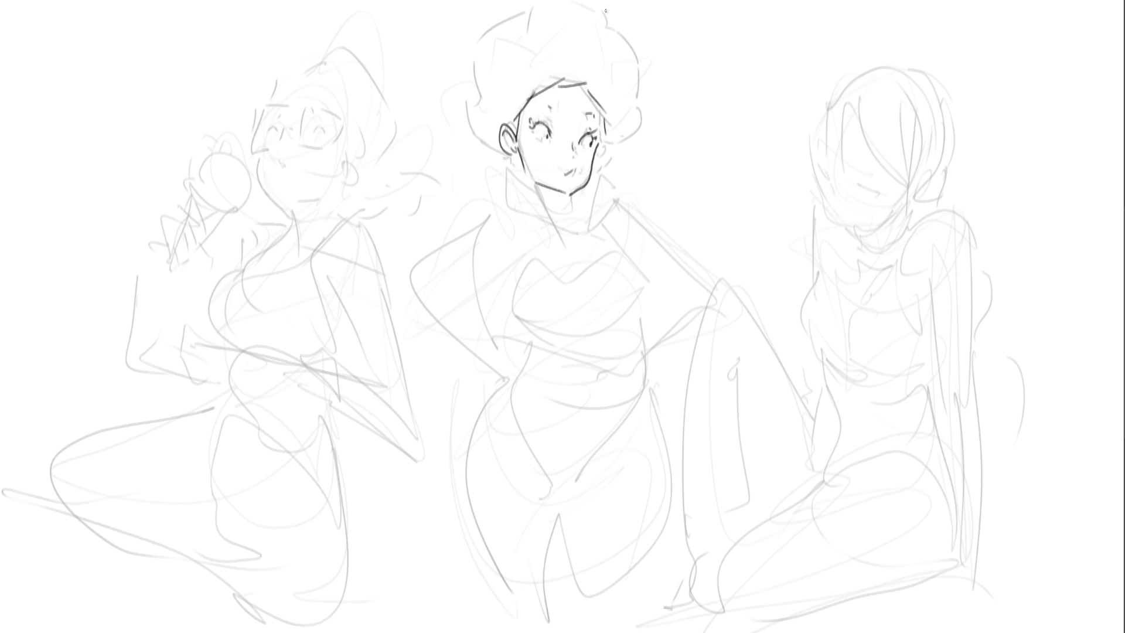
mouse_move(499, 154)
mouse_down()
mouse_move(505, 178)
mouse_move(526, 187)
mouse_up()
drag(596, 141, 600, 161)
Outline the afro from its left side over the top down to the right ear
mouse_move(472, 78)
mouse_down()
mouse_move(465, 91)
mouse_move(488, 150)
mouse_move(501, 13)
mouse_up()
drag(517, 13, 530, 7)
drag(605, 2, 647, 85)
mouse_move(651, 99)
mouse_down()
mouse_move(637, 109)
mouse_move(641, 141)
mouse_up()
drag(640, 140, 612, 150)
Ink the neck below the chin and hatch the inside of the collar
drag(538, 185, 556, 235)
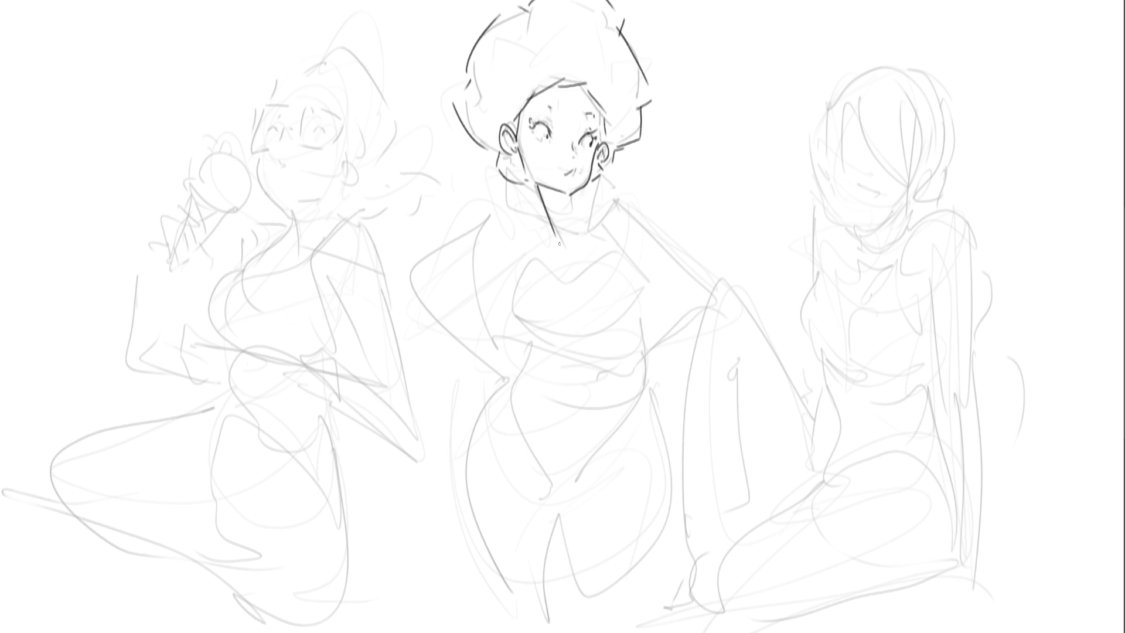
drag(572, 196, 577, 234)
mouse_move(538, 184)
mouse_down()
mouse_move(568, 205)
mouse_move(550, 198)
mouse_up()
drag(554, 189, 562, 206)
drag(566, 193, 571, 209)
drag(534, 206, 557, 237)
Draw the folded left and pointed right collar flaps with a tie knot beneath
drag(544, 200, 513, 217)
mouse_move(515, 218)
mouse_down()
mouse_move(544, 255)
mouse_move(538, 191)
mouse_up()
drag(538, 205, 565, 248)
drag(580, 201, 586, 232)
mouse_move(578, 245)
mouse_down()
mouse_move(591, 233)
mouse_move(601, 248)
mouse_up()
drag(571, 201, 590, 206)
mouse_move(590, 205)
mouse_down()
mouse_move(606, 250)
mouse_move(553, 248)
mouse_move(577, 249)
mouse_up()
mouse_move(578, 249)
mouse_down()
mouse_move(586, 265)
mouse_move(549, 268)
mouse_move(567, 273)
mouse_up()
drag(586, 258, 568, 273)
drag(555, 271, 569, 278)
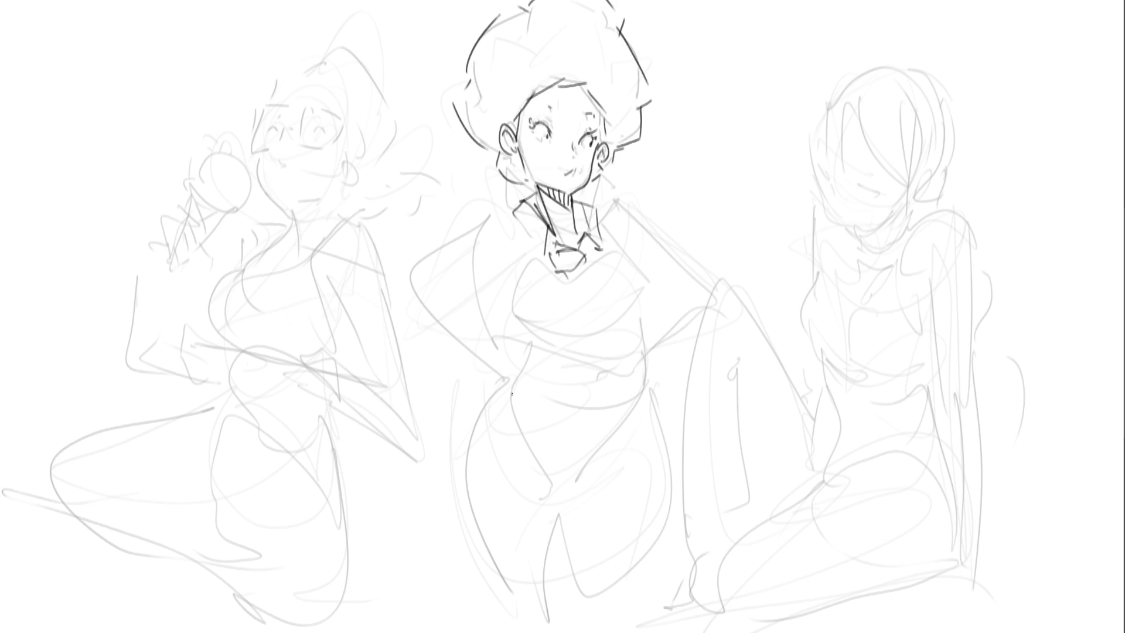
Draw the long tie's edges below the knot, redoing the right edge longer
mouse_move(556, 269)
mouse_down()
mouse_move(546, 328)
mouse_move(562, 355)
mouse_up()
key(ctrl+z)
drag(570, 258, 575, 340)
drag(571, 285, 581, 378)
mouse_move(554, 272)
mouse_down()
mouse_move(557, 399)
mouse_move(579, 425)
mouse_up()
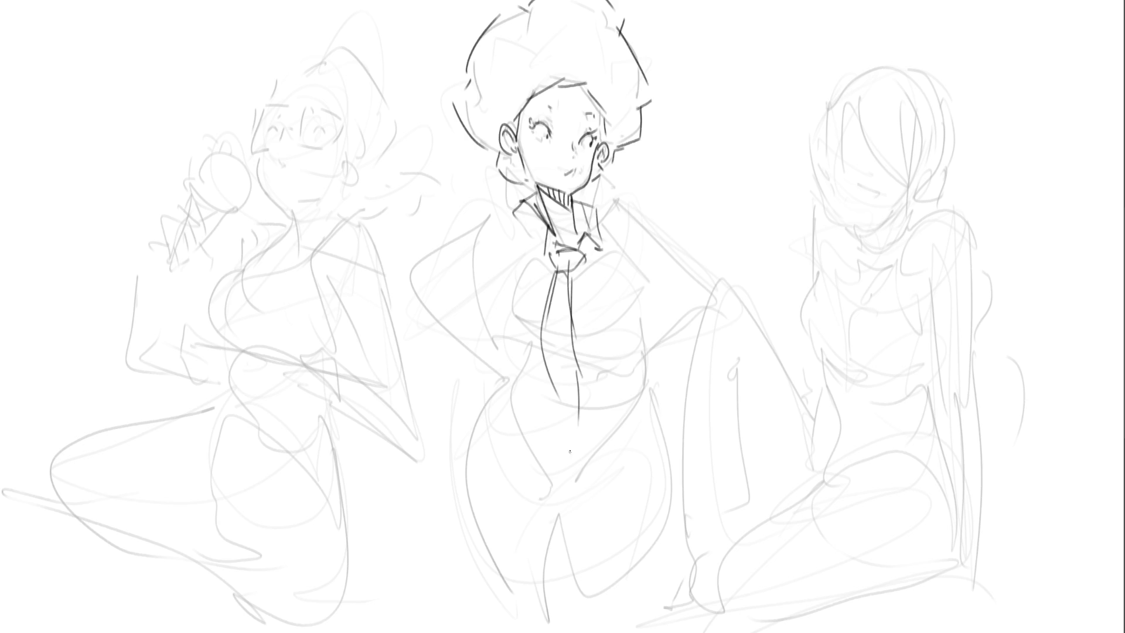
Ink the jacket's shoulders, right sleeve down to the waist, and chest curves
drag(526, 205, 514, 251)
drag(598, 193, 615, 247)
key(ctrl+z)
mouse_move(574, 195)
mouse_down()
mouse_move(619, 240)
mouse_move(611, 250)
mouse_up()
mouse_move(629, 204)
mouse_down()
mouse_move(639, 268)
mouse_move(618, 264)
mouse_move(624, 324)
mouse_up()
drag(524, 264, 535, 323)
drag(545, 268, 535, 309)
mouse_move(595, 268)
mouse_down()
mouse_move(608, 313)
mouse_move(617, 322)
mouse_move(634, 311)
mouse_move(647, 350)
mouse_move(629, 360)
mouse_move(656, 346)
mouse_up()
Outline the jacket hem and waistline, then begin the skirt's left edge and pleats
mouse_move(522, 316)
mouse_down()
mouse_move(517, 334)
mouse_move(553, 393)
mouse_up()
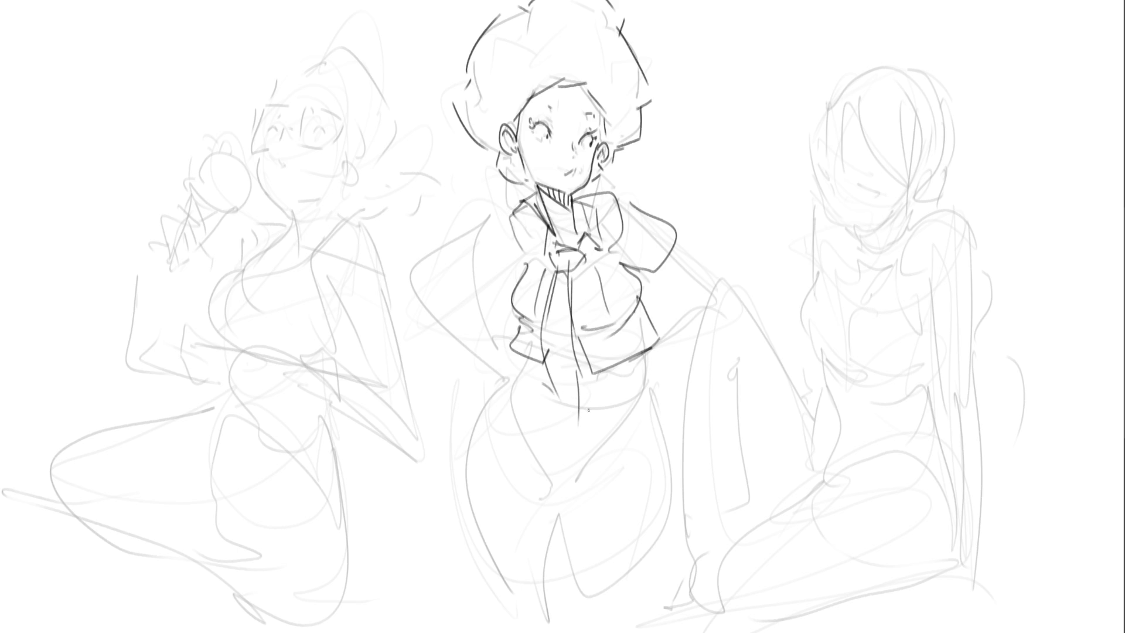
drag(638, 356, 619, 413)
key(ctrl+z)
drag(644, 352, 626, 408)
mouse_move(516, 364)
mouse_down()
mouse_move(539, 393)
mouse_move(637, 390)
mouse_move(528, 371)
mouse_move(495, 412)
mouse_up()
mouse_move(505, 390)
mouse_down()
mouse_move(450, 448)
mouse_move(485, 507)
mouse_move(514, 410)
mouse_move(506, 434)
mouse_up()
drag(502, 440, 468, 495)
mouse_move(539, 410)
mouse_down()
mouse_move(511, 515)
mouse_move(545, 490)
mouse_move(540, 530)
mouse_up()
Add long pleats across the skirt and extend its right edge and hem
mouse_move(573, 413)
mouse_down()
mouse_move(564, 526)
mouse_move(589, 522)
mouse_move(634, 474)
mouse_up()
drag(617, 411, 619, 445)
drag(631, 449, 638, 472)
mouse_move(639, 402)
mouse_down()
mouse_move(648, 457)
mouse_move(665, 454)
mouse_move(674, 477)
mouse_up()
mouse_move(645, 473)
mouse_down()
mouse_move(672, 476)
mouse_move(680, 503)
mouse_move(655, 622)
mouse_up()
Draw both legs below the skirt and the thigh and hip contours, redoing rejected strokes
drag(564, 544, 578, 615)
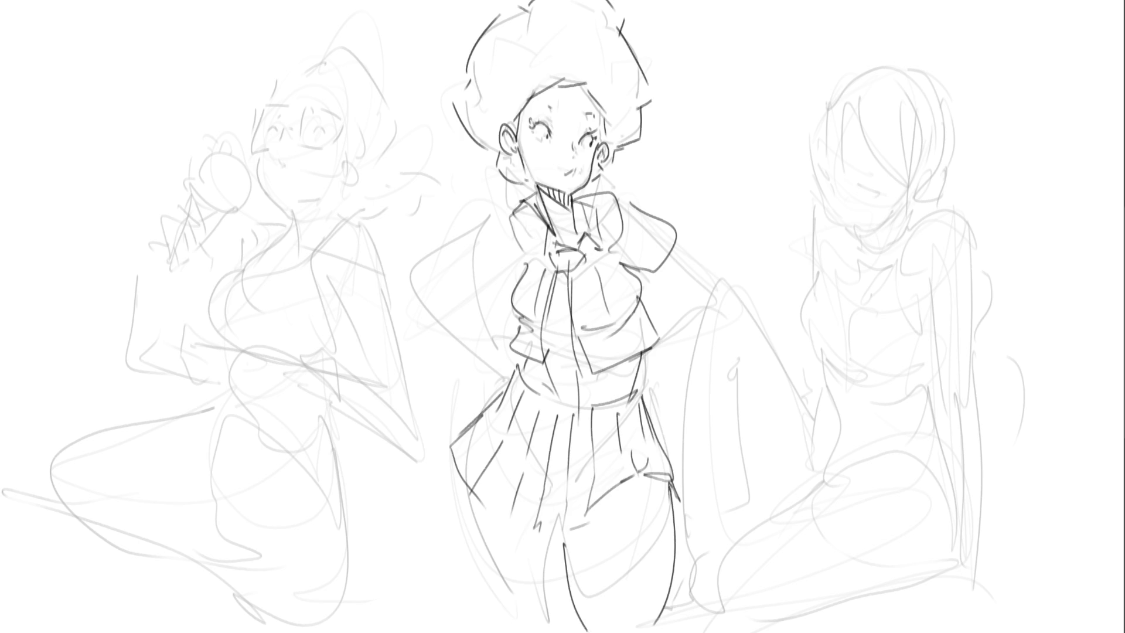
drag(469, 492, 542, 593)
key(ctrl+z)
drag(563, 530, 567, 630)
key(ctrl+z)
drag(562, 530, 556, 620)
drag(471, 486, 532, 580)
drag(674, 487, 645, 630)
mouse_move(570, 526)
mouse_down()
mouse_move(645, 475)
mouse_move(676, 506)
mouse_up()
drag(671, 456, 681, 488)
drag(658, 439, 629, 449)
mouse_move(643, 380)
mouse_down()
mouse_move(640, 420)
mouse_move(637, 386)
mouse_up()
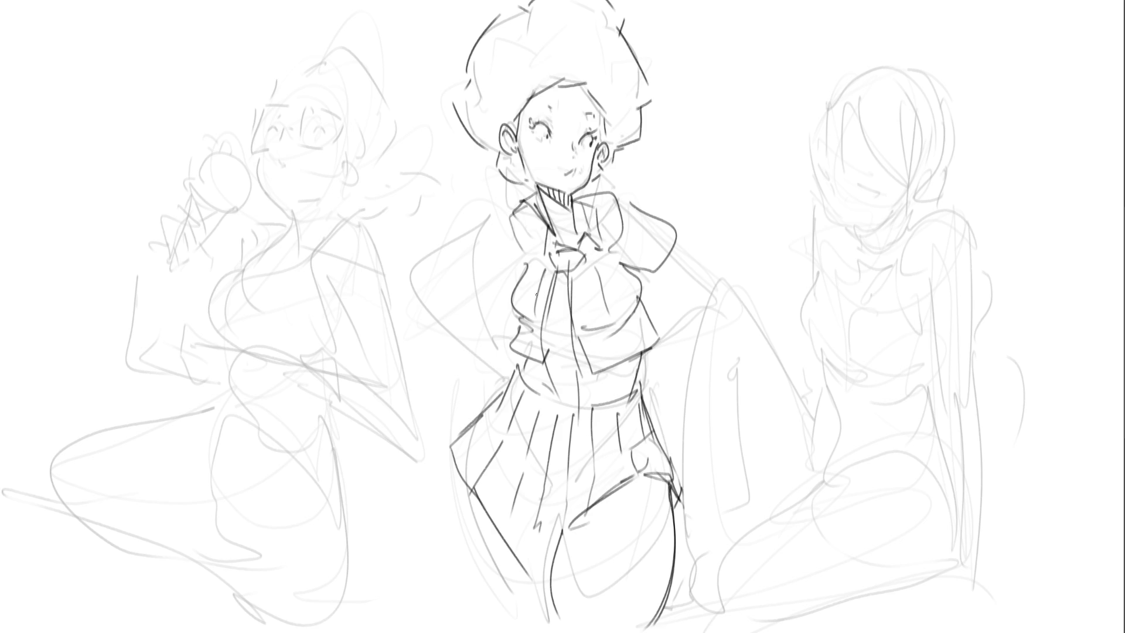
Ink the arm bent at the elbow with the hand resting on her hip
drag(502, 210, 475, 237)
mouse_move(474, 239)
mouse_down()
mouse_move(507, 269)
mouse_move(451, 264)
mouse_move(429, 286)
mouse_up()
mouse_move(496, 269)
mouse_down()
mouse_move(467, 293)
mouse_move(427, 296)
mouse_up()
drag(427, 296, 504, 364)
drag(460, 297, 469, 302)
drag(468, 303, 518, 375)
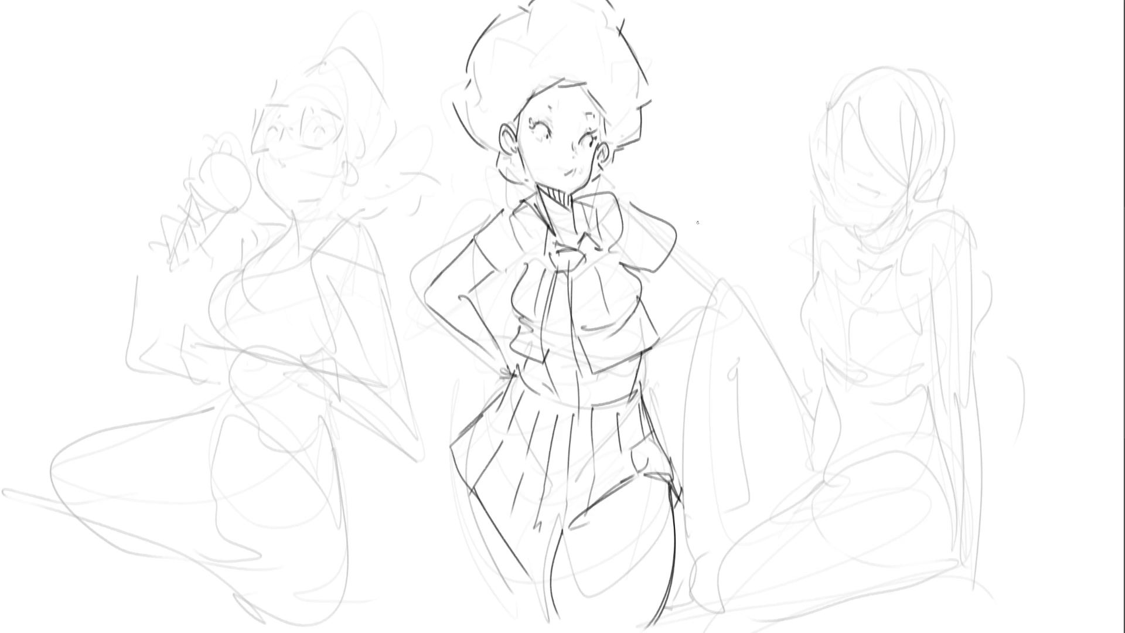
Draw the middle figure's outstretched arm and the hand at its end
drag(649, 295, 654, 323)
mouse_move(697, 290)
mouse_down()
mouse_move(652, 296)
mouse_move(715, 298)
mouse_up()
drag(648, 317, 732, 289)
key(ctrl+z)
drag(649, 297, 703, 283)
drag(646, 311, 734, 298)
mouse_move(677, 243)
mouse_down()
mouse_move(721, 274)
mouse_move(682, 283)
mouse_move(726, 294)
mouse_move(655, 316)
mouse_up()
mouse_move(684, 280)
mouse_down()
mouse_move(654, 297)
mouse_move(654, 339)
mouse_up()
Redraw the sleeve edges and touch up the jaw, neck, ear and cheek lines
mouse_move(635, 275)
mouse_down()
mouse_move(668, 255)
mouse_move(668, 284)
mouse_up()
drag(472, 243, 487, 267)
drag(488, 265, 508, 279)
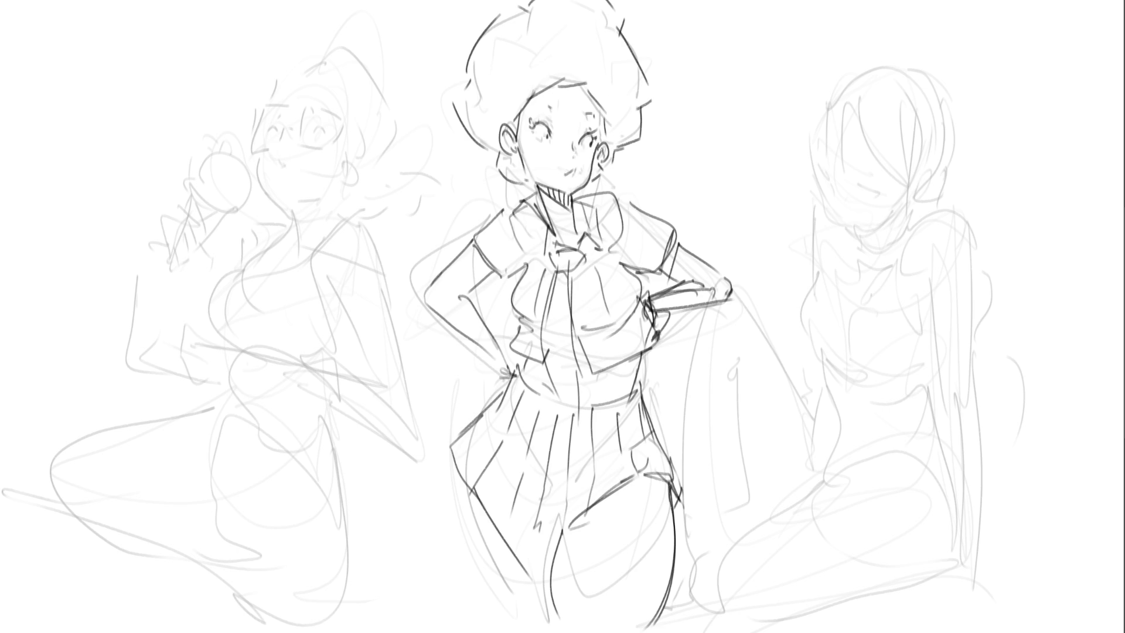
mouse_move(596, 138)
mouse_down()
mouse_move(593, 183)
mouse_move(574, 194)
mouse_move(532, 185)
mouse_move(572, 195)
mouse_move(563, 198)
mouse_move(573, 222)
mouse_up()
key(ctrl+z)
drag(540, 184, 552, 199)
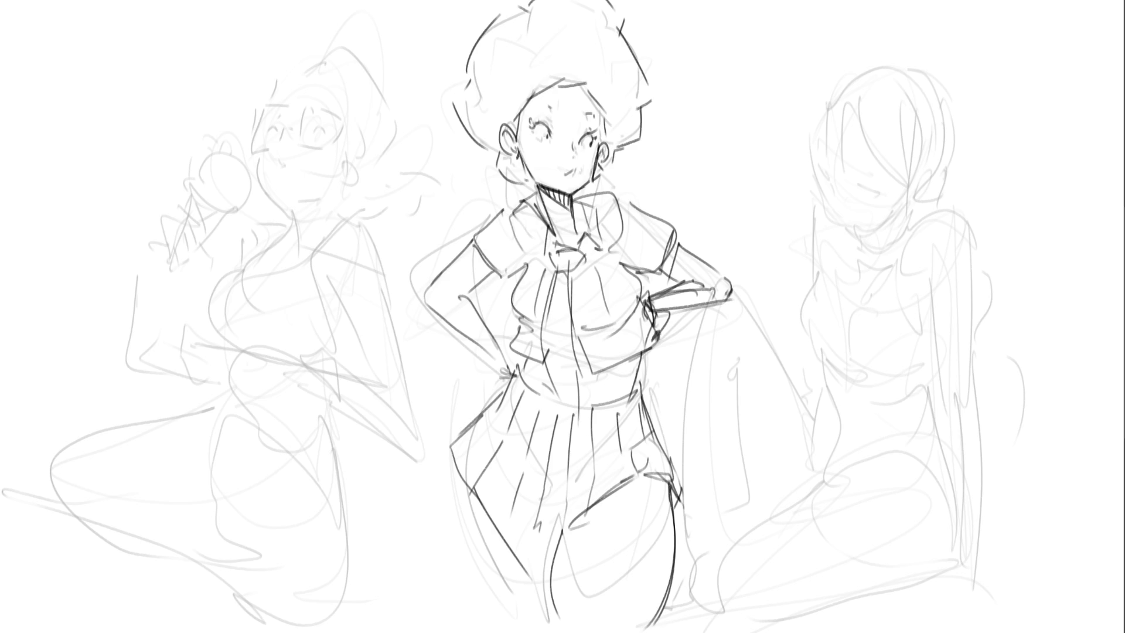
drag(517, 146, 518, 115)
drag(602, 122, 596, 148)
Ink the hand gripping the ice-cream scoop, the licking tongue and the marks beside the eye
mouse_move(182, 196)
mouse_down()
mouse_move(223, 217)
mouse_move(244, 210)
mouse_up()
mouse_move(188, 171)
mouse_down()
mouse_move(196, 153)
mouse_move(230, 145)
mouse_move(249, 181)
mouse_move(246, 205)
mouse_up()
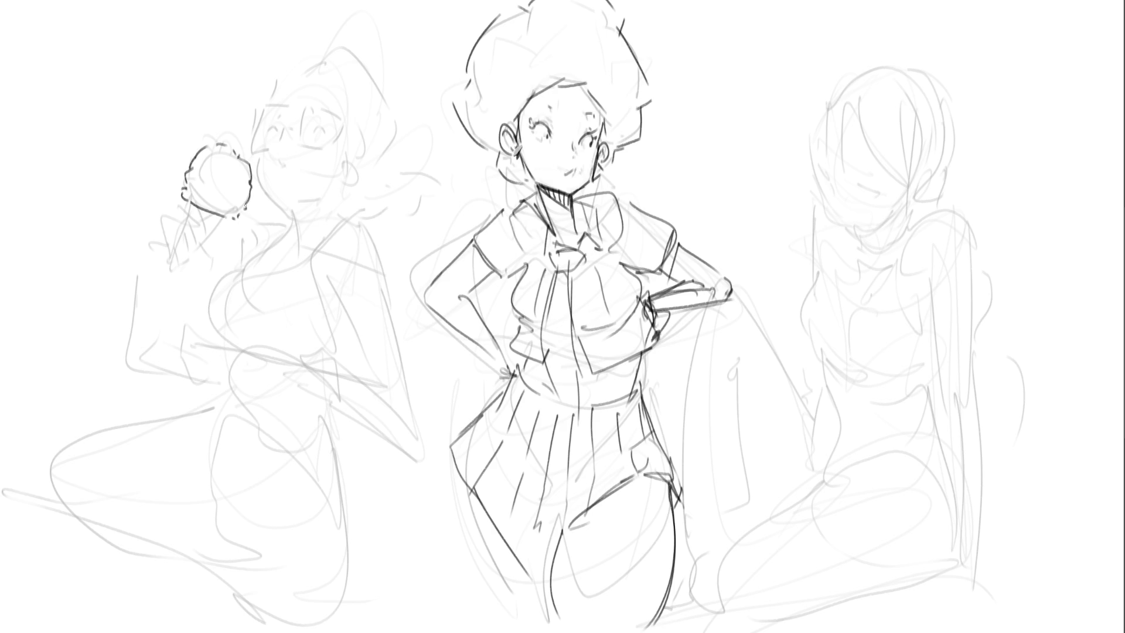
mouse_move(205, 145)
mouse_down()
mouse_move(241, 202)
mouse_move(252, 194)
mouse_up()
mouse_move(205, 147)
mouse_down()
mouse_move(201, 174)
mouse_move(242, 203)
mouse_up()
key(ctrl+z)
mouse_move(252, 162)
mouse_down()
mouse_move(271, 155)
mouse_move(286, 170)
mouse_move(279, 162)
mouse_up()
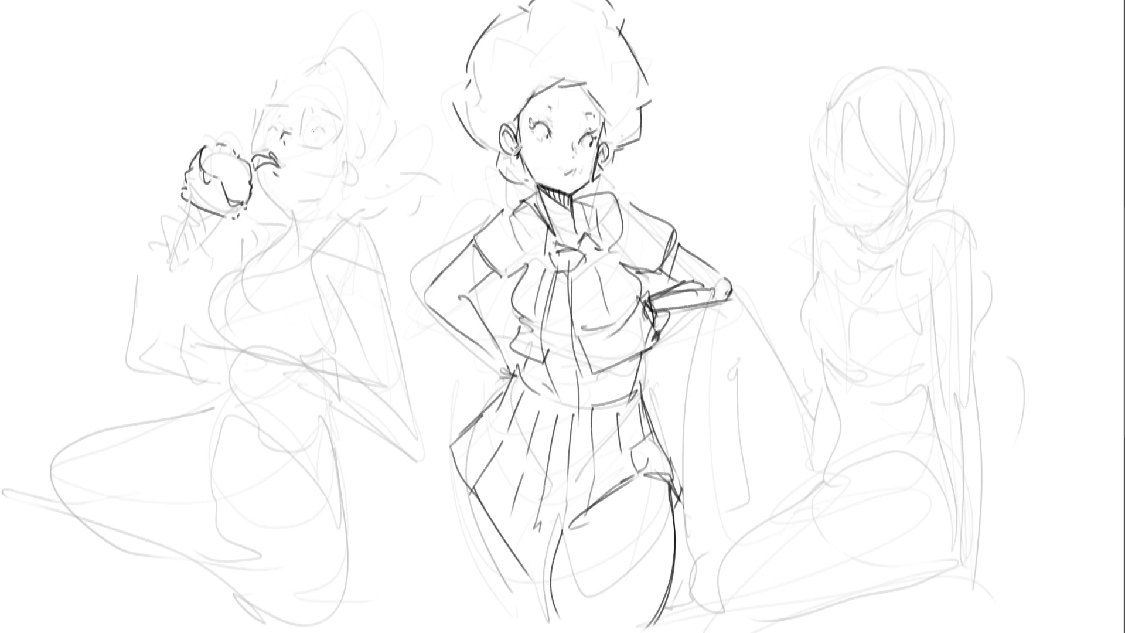
mouse_move(277, 134)
mouse_down()
mouse_move(323, 130)
mouse_move(276, 128)
mouse_up()
Draw rectangular glasses with bridge and temple arm on the left figure
mouse_move(255, 111)
mouse_down()
mouse_move(251, 144)
mouse_move(277, 141)
mouse_up()
mouse_move(256, 110)
mouse_down()
mouse_move(274, 108)
mouse_move(277, 138)
mouse_up()
mouse_move(280, 125)
mouse_down()
mouse_move(331, 146)
mouse_move(349, 110)
mouse_up()
mouse_move(350, 115)
mouse_down()
mouse_move(339, 145)
mouse_move(358, 144)
mouse_up()
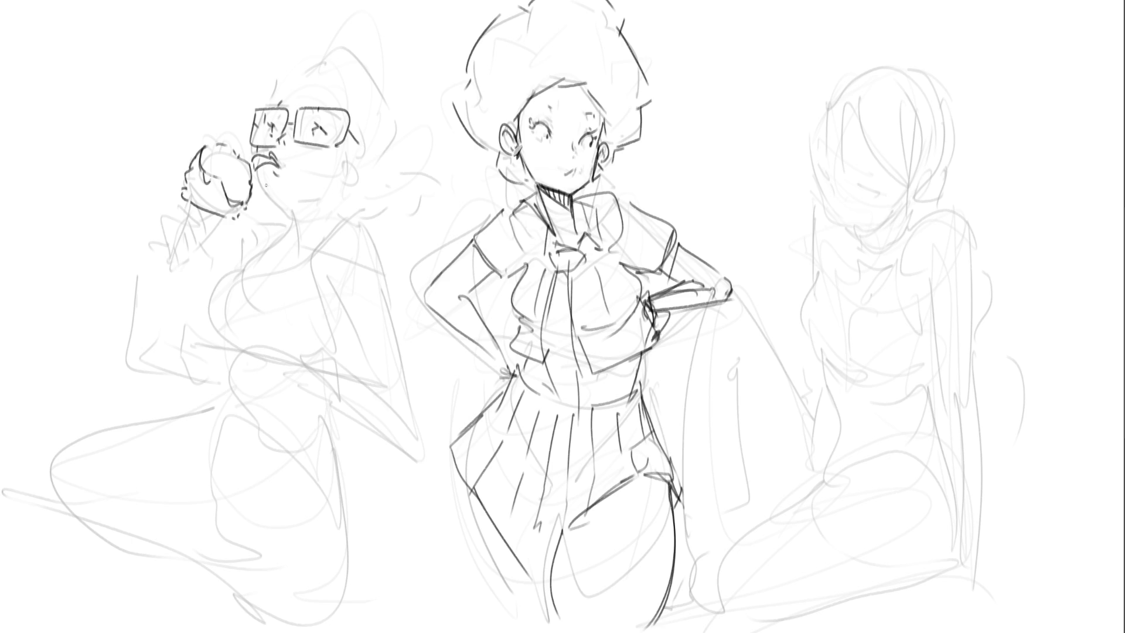
Ink the left figure's peaked hair and strands above the glasses
key(ctrl+z)
key(ctrl+shift+z)
key(ctrl+shift+z)
key(ctrl+z)
key(ctrl+z)
key(ctrl+shift+z)
drag(297, 87, 277, 103)
mouse_move(312, 82)
mouse_down()
mouse_move(331, 92)
mouse_move(331, 46)
mouse_up()
drag(316, 60, 384, 131)
drag(378, 124, 389, 143)
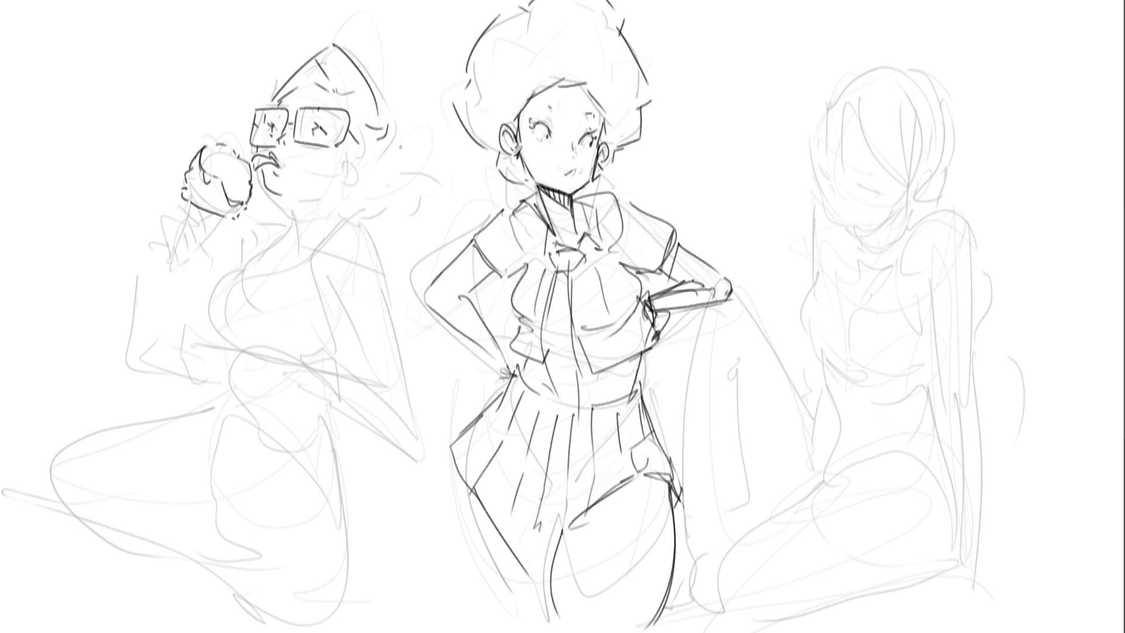
drag(341, 31, 388, 89)
mouse_move(405, 109)
mouse_down()
mouse_move(372, 172)
mouse_move(354, 178)
mouse_move(362, 162)
mouse_move(352, 157)
mouse_move(335, 193)
mouse_move(298, 210)
mouse_move(336, 203)
mouse_up()
Ink her jaw, long neck, ear, back of hair and the bow behind her neck
key(ctrl+z)
key(ctrl+z)
mouse_move(350, 163)
mouse_down()
mouse_move(293, 233)
mouse_move(302, 205)
mouse_move(319, 198)
mouse_move(318, 234)
mouse_up()
key(ctrl+z)
mouse_move(333, 198)
mouse_down()
mouse_move(323, 232)
mouse_move(337, 202)
mouse_move(358, 193)
mouse_up()
drag(396, 113, 384, 182)
mouse_move(387, 184)
mouse_down()
mouse_move(419, 153)
mouse_move(382, 221)
mouse_up()
drag(452, 189, 436, 226)
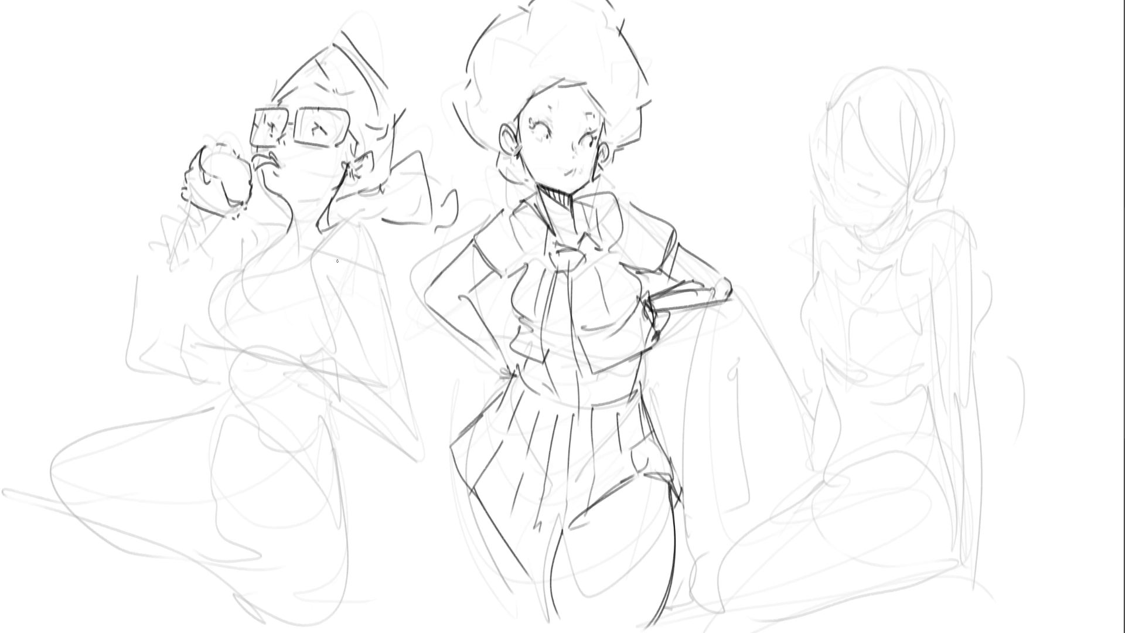
Ink the shoulder, chest and under-bust curves and side lines, then hatch beside the fist
mouse_move(340, 221)
mouse_down()
mouse_move(293, 263)
mouse_move(312, 261)
mouse_move(318, 346)
mouse_up()
drag(295, 257, 235, 281)
drag(279, 230, 201, 323)
mouse_move(209, 340)
mouse_down()
mouse_move(314, 351)
mouse_move(310, 360)
mouse_up()
mouse_move(228, 352)
mouse_down()
mouse_move(292, 361)
mouse_move(328, 324)
mouse_up()
drag(329, 281, 326, 298)
drag(328, 284, 346, 317)
drag(366, 220, 391, 350)
drag(396, 339, 397, 377)
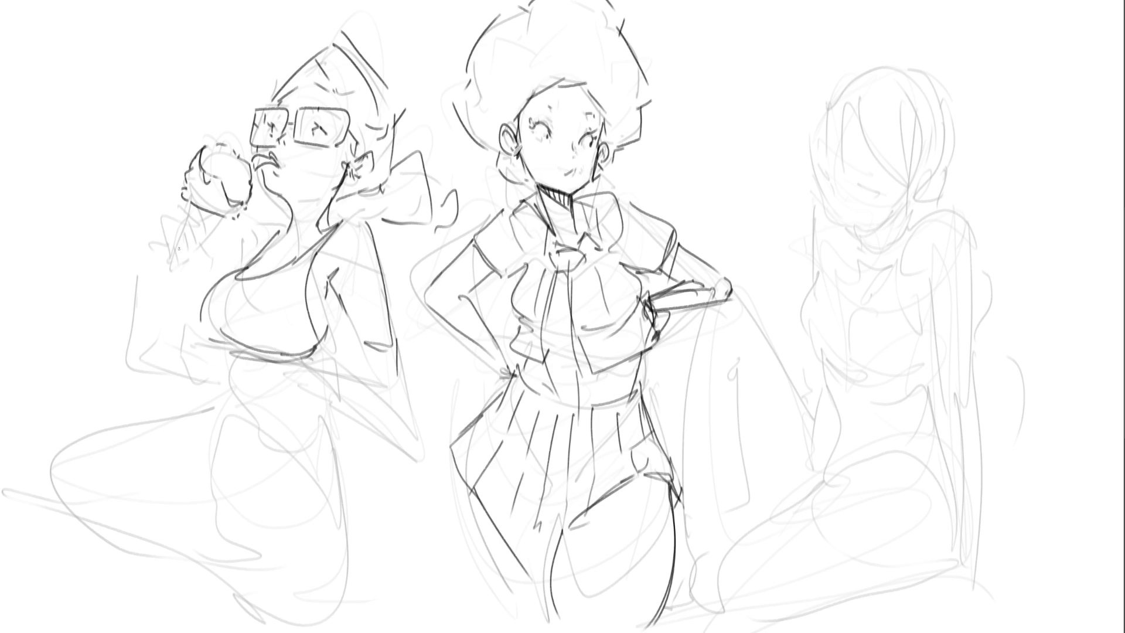
mouse_move(176, 203)
mouse_down()
mouse_move(194, 230)
mouse_move(220, 237)
mouse_move(164, 242)
mouse_move(175, 243)
mouse_up()
mouse_move(191, 237)
mouse_down()
mouse_move(162, 287)
mouse_move(214, 236)
mouse_move(188, 214)
mouse_up()
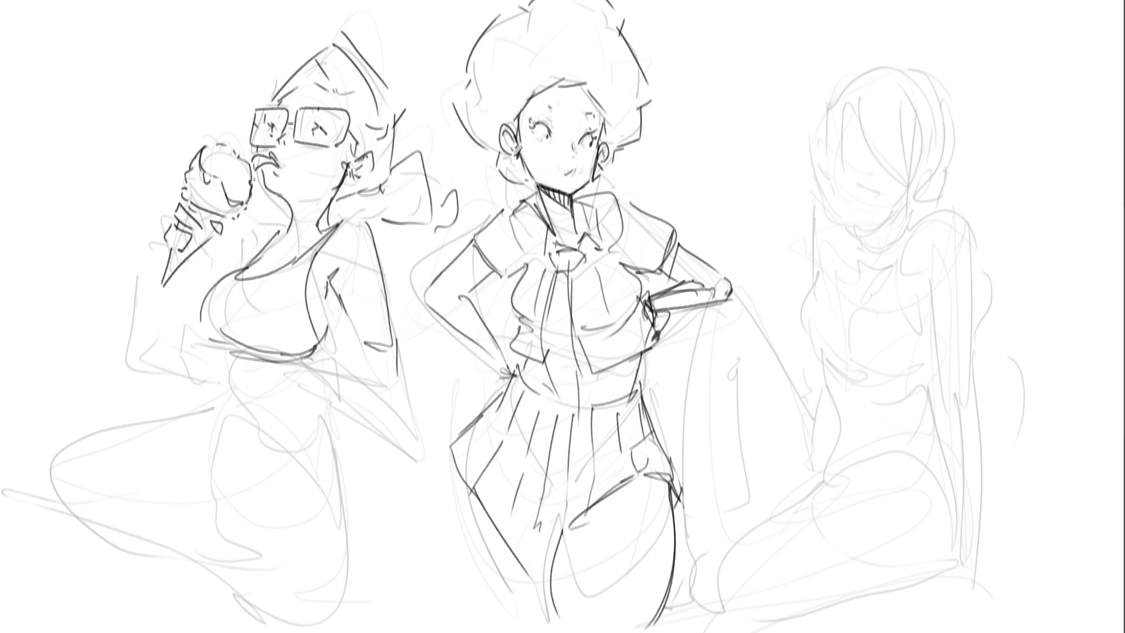
Ink the lower-left strokes and the cone's right edge beside the hand
mouse_move(169, 328)
mouse_down()
mouse_move(178, 351)
mouse_move(192, 343)
mouse_move(171, 375)
mouse_move(183, 379)
mouse_up()
key(ctrl+z)
key(ctrl+z)
mouse_move(177, 328)
mouse_down()
mouse_move(158, 337)
mouse_move(122, 400)
mouse_up()
drag(182, 349, 159, 412)
drag(171, 329, 130, 350)
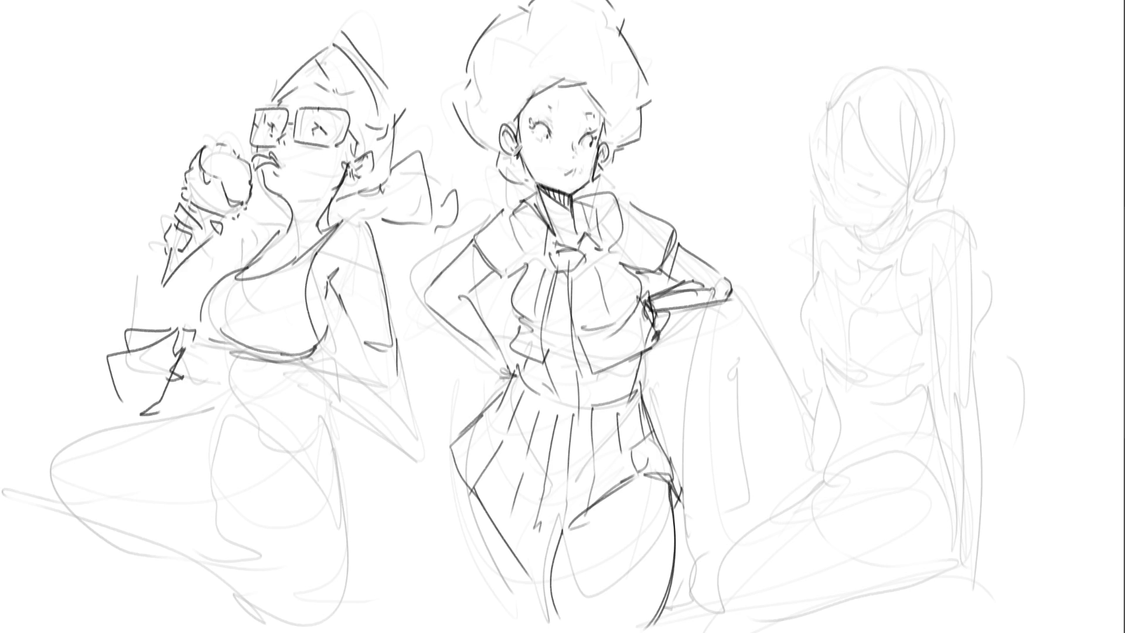
mouse_move(201, 252)
mouse_down()
mouse_move(188, 261)
mouse_move(198, 294)
mouse_move(167, 328)
mouse_up()
key(ctrl+z)
mouse_move(206, 245)
mouse_down()
mouse_move(193, 298)
mouse_move(194, 266)
mouse_move(169, 329)
mouse_up()
mouse_move(238, 238)
mouse_down()
mouse_move(206, 276)
mouse_move(228, 276)
mouse_move(199, 291)
mouse_up()
key(ctrl+z)
key(ctrl+z)
drag(243, 242, 278, 224)
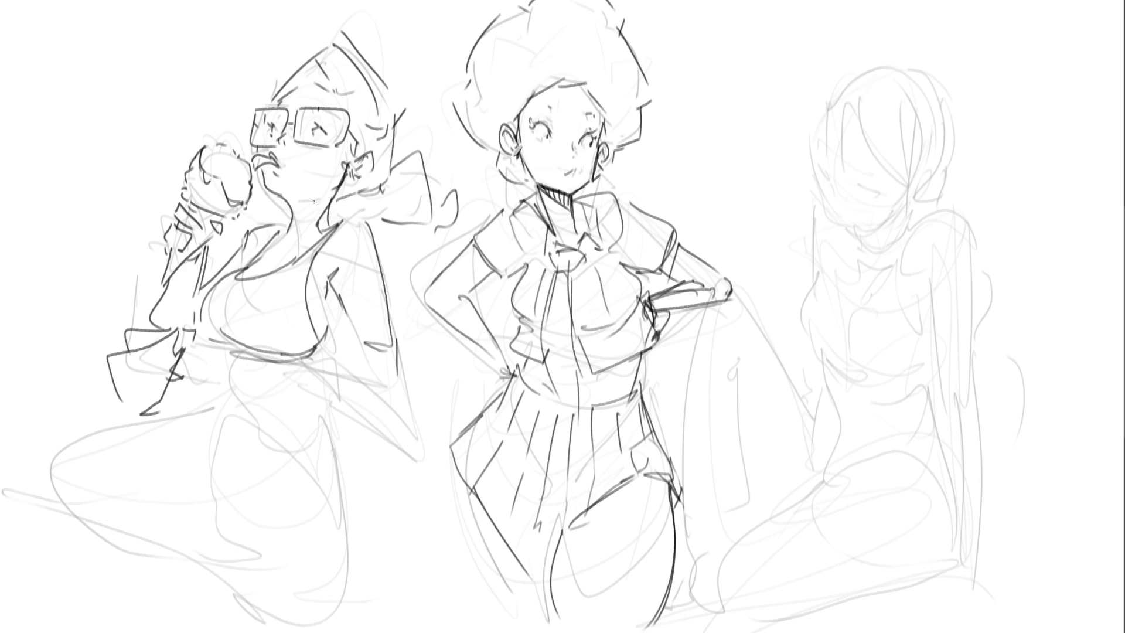
Try waist, hip and side lines on the left figure, then undo the recent strokes
drag(211, 343, 203, 365)
drag(209, 348, 206, 399)
mouse_move(205, 346)
mouse_down()
mouse_move(228, 350)
mouse_move(214, 412)
mouse_move(223, 381)
mouse_up()
drag(218, 375, 299, 402)
drag(239, 356, 332, 367)
mouse_move(333, 286)
mouse_down()
mouse_move(344, 312)
mouse_move(335, 372)
mouse_up()
drag(378, 257, 383, 386)
drag(335, 296, 337, 369)
drag(391, 332, 389, 376)
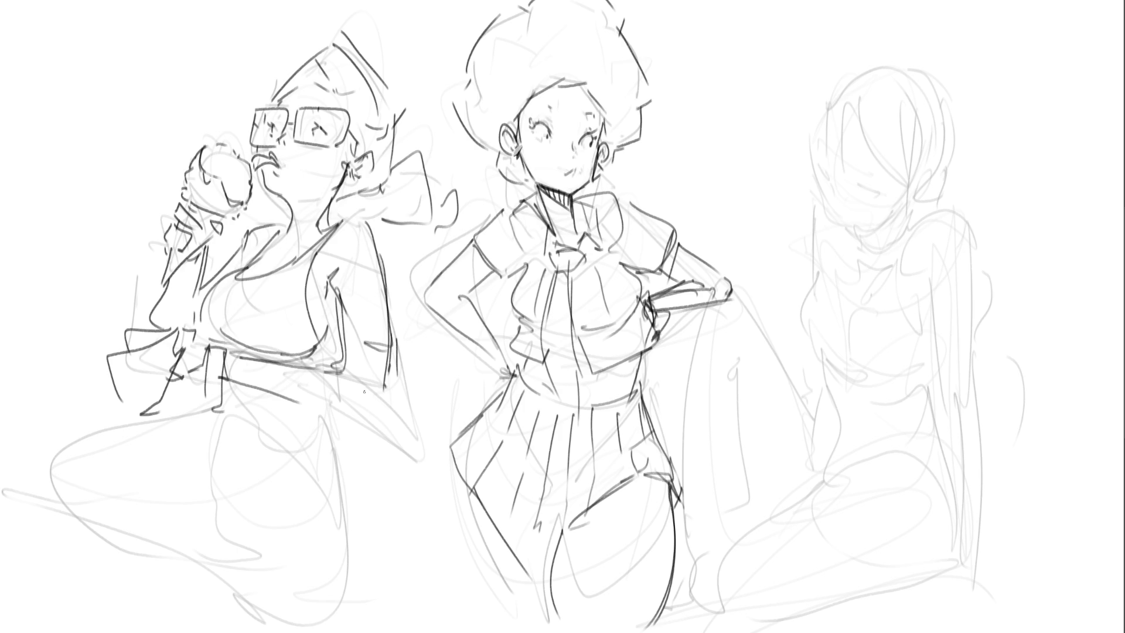
mouse_move(230, 378)
mouse_down()
mouse_move(380, 385)
mouse_move(367, 407)
mouse_up()
key(ctrl+z)
key(ctrl+z)
key(ctrl+z)
key(ctrl+z)
key(ctrl+z)
key(ctrl+z)
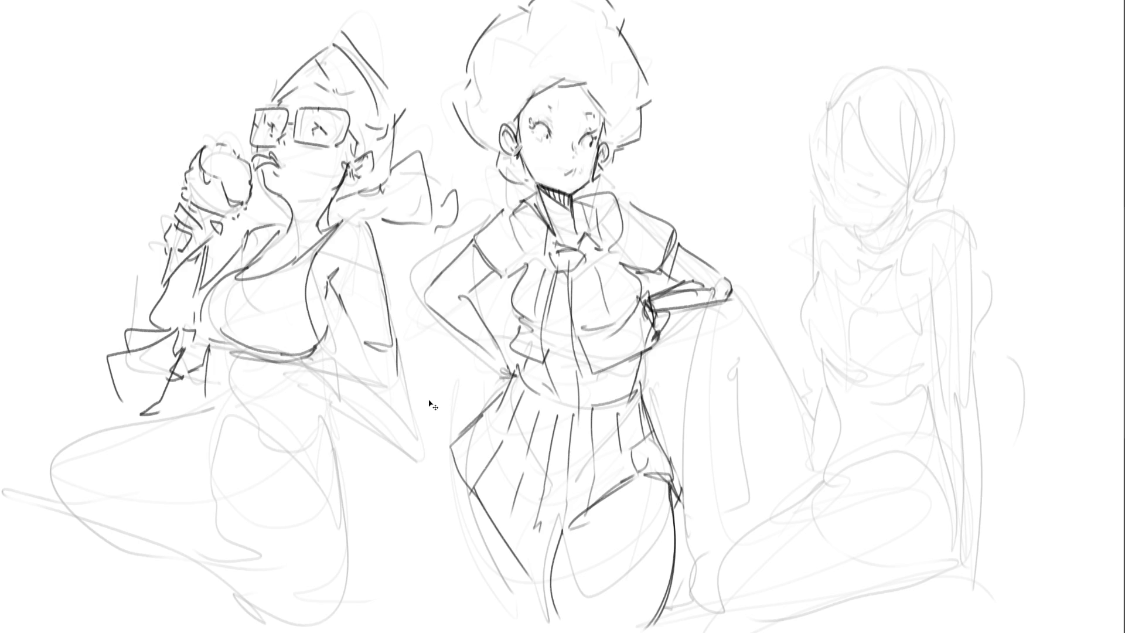
Draw the left girl's lowered arm and forearm down to a cuff
mouse_move(337, 300)
mouse_down()
mouse_move(365, 364)
mouse_move(398, 359)
mouse_up()
drag(404, 350, 409, 403)
mouse_move(362, 369)
mouse_down()
mouse_move(403, 352)
mouse_move(407, 404)
mouse_up()
mouse_move(361, 385)
mouse_down()
mouse_move(413, 433)
mouse_move(409, 472)
mouse_up()
drag(361, 417, 399, 535)
drag(409, 435, 415, 536)
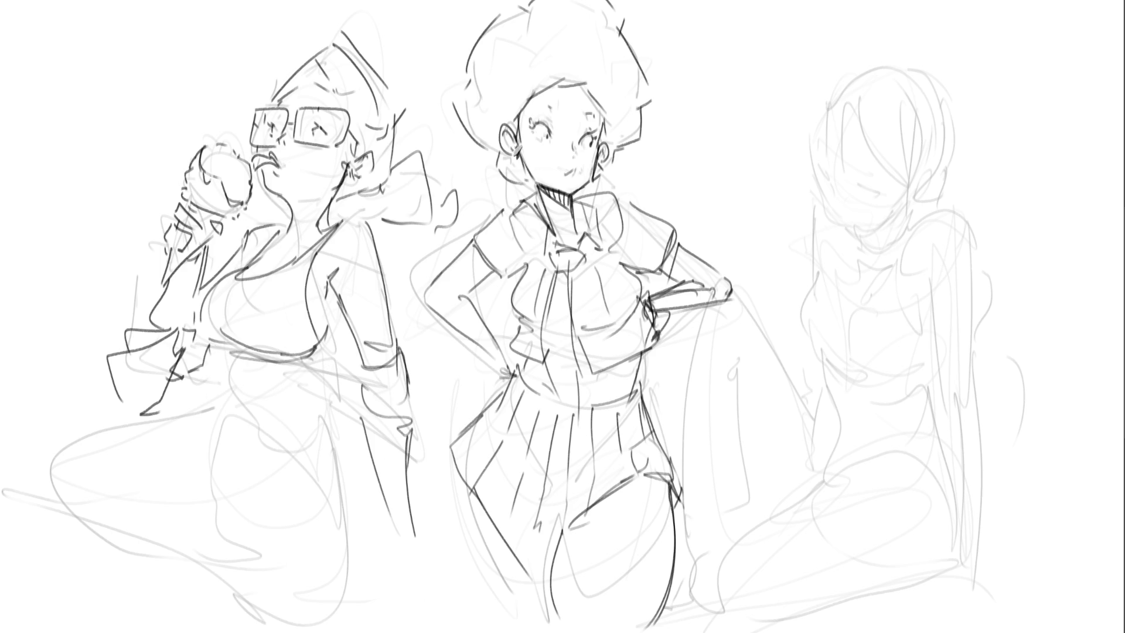
mouse_move(398, 534)
mouse_down()
mouse_move(440, 554)
mouse_move(448, 595)
mouse_up()
Ink the fist holding a small ice-cream cone and darken the under-bust line
mouse_move(446, 549)
mouse_down()
mouse_move(455, 559)
mouse_move(392, 577)
mouse_move(441, 603)
mouse_up()
mouse_move(391, 560)
mouse_down()
mouse_move(369, 588)
mouse_move(365, 629)
mouse_up()
drag(436, 600, 438, 628)
mouse_move(368, 572)
mouse_down()
mouse_move(359, 589)
mouse_move(375, 631)
mouse_up()
drag(440, 550, 454, 568)
mouse_move(360, 609)
mouse_down()
mouse_move(423, 613)
mouse_move(426, 631)
mouse_up()
drag(365, 612, 361, 628)
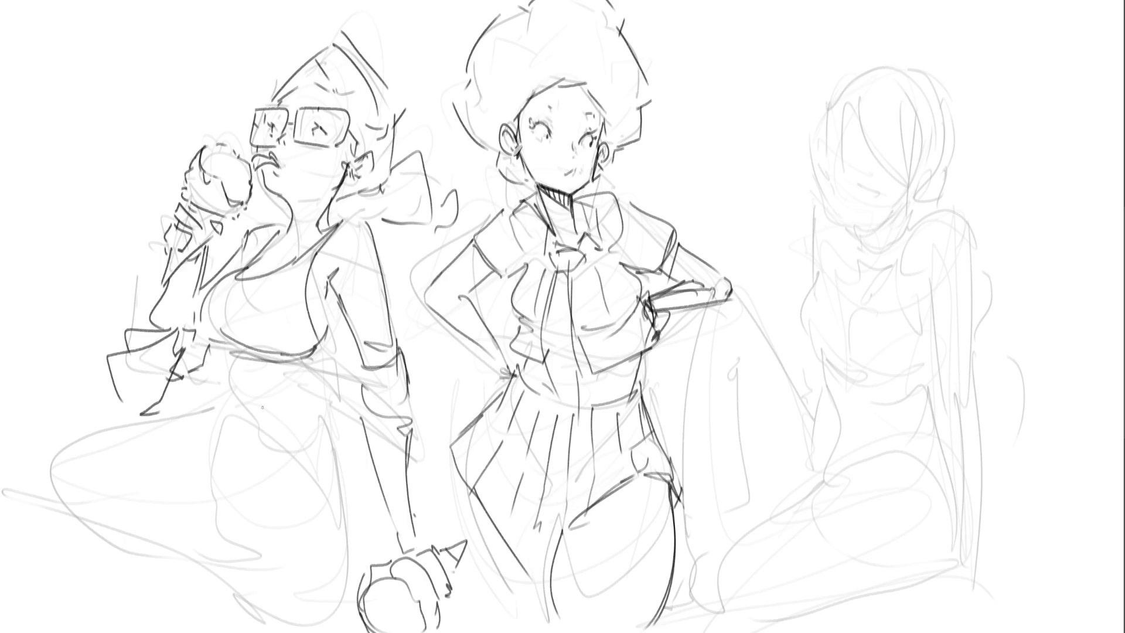
mouse_move(227, 347)
mouse_down()
mouse_move(305, 356)
mouse_move(333, 341)
mouse_move(346, 306)
mouse_move(319, 355)
mouse_up()
mouse_move(234, 352)
mouse_down()
mouse_move(337, 349)
mouse_move(230, 388)
mouse_move(234, 369)
mouse_up()
Ink the left girl's hip, outer waist, lower body and leg contours
drag(342, 341, 326, 410)
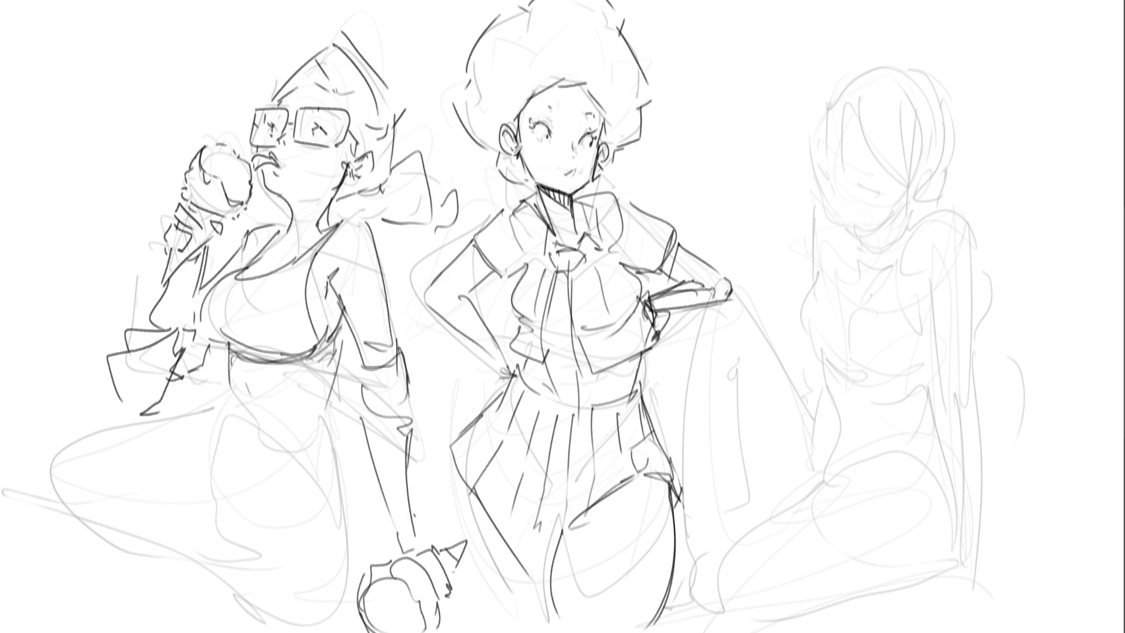
key(ctrl+z)
mouse_move(335, 345)
mouse_down()
mouse_move(328, 413)
mouse_move(344, 511)
mouse_up()
drag(228, 375, 184, 457)
drag(235, 417, 239, 431)
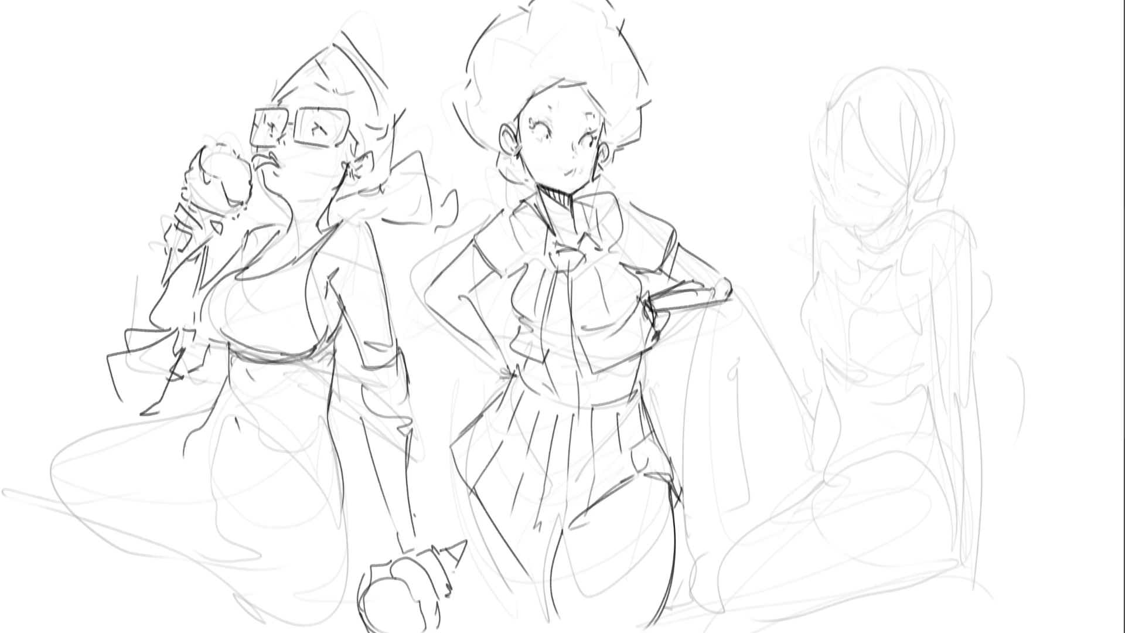
mouse_move(182, 441)
mouse_down()
mouse_move(219, 517)
mouse_move(340, 514)
mouse_up()
drag(340, 517, 209, 555)
drag(181, 446, 186, 542)
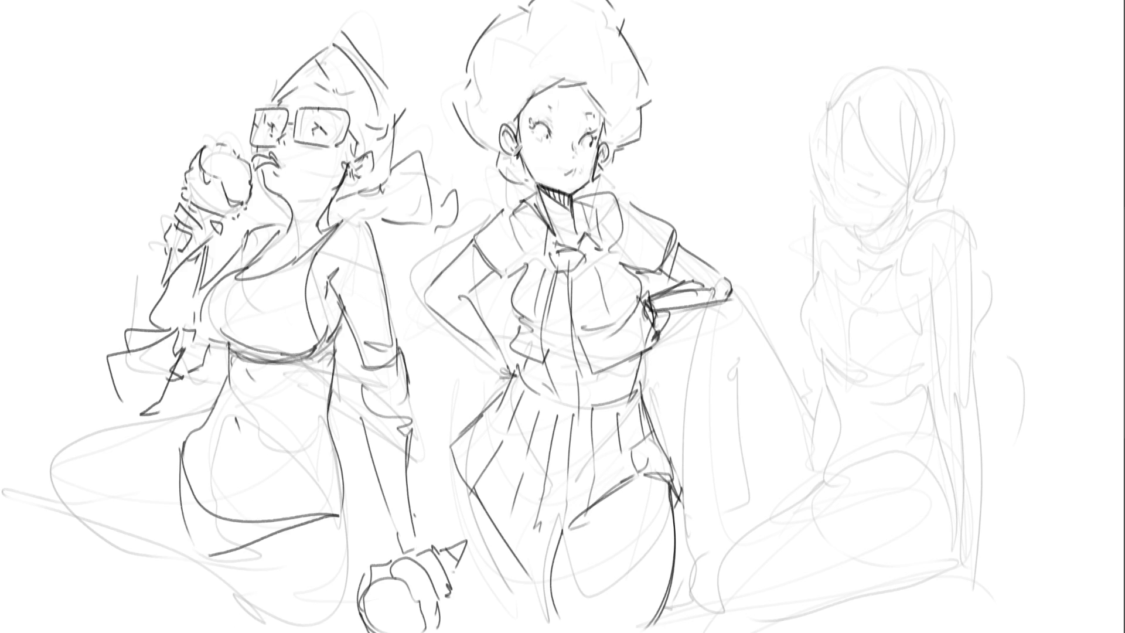
drag(340, 519, 350, 591)
drag(212, 560, 250, 551)
mouse_move(230, 570)
mouse_down()
mouse_move(223, 631)
mouse_move(249, 624)
mouse_move(241, 557)
mouse_move(224, 622)
mouse_up()
key(ctrl+z)
key(ctrl+z)
key(ctrl+z)
Redraw the sweeping lower-left leg curves and a vertical line to the bottom
drag(174, 440, 2, 449)
drag(1, 501, 126, 540)
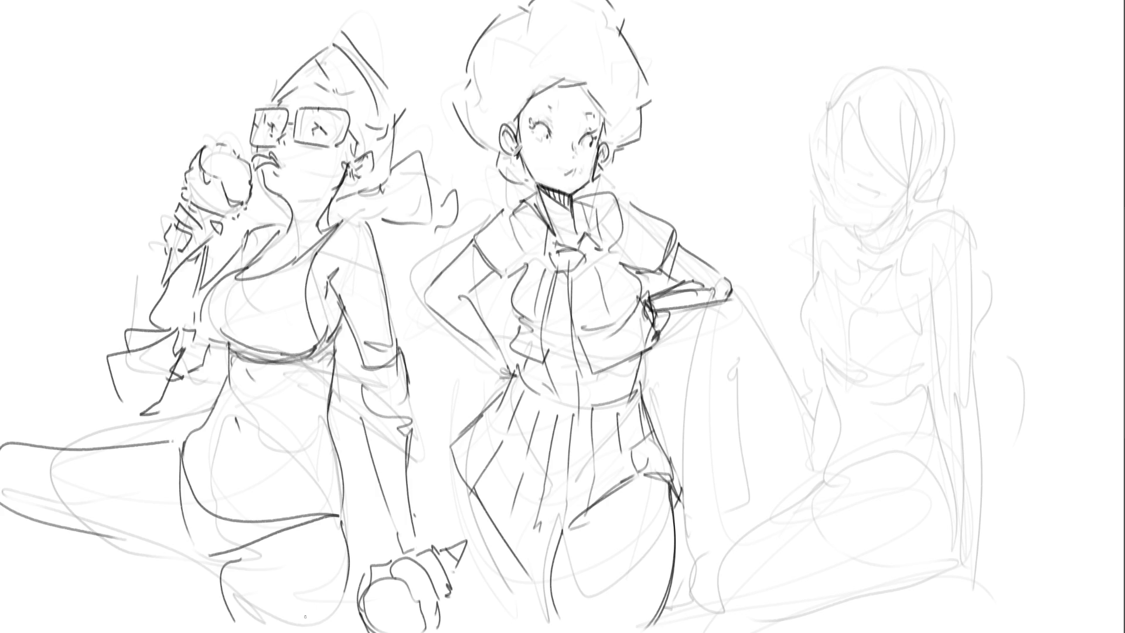
key(ctrl+z)
key(ctrl+z)
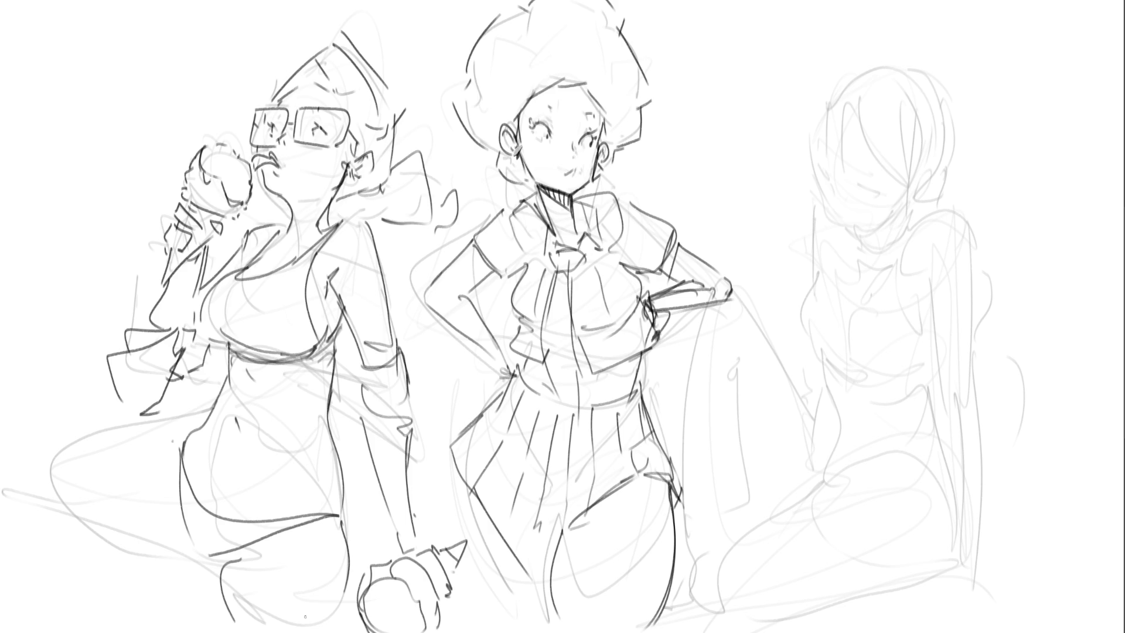
mouse_move(176, 441)
mouse_down()
mouse_move(134, 453)
mouse_move(7, 537)
mouse_up()
drag(159, 566, 60, 609)
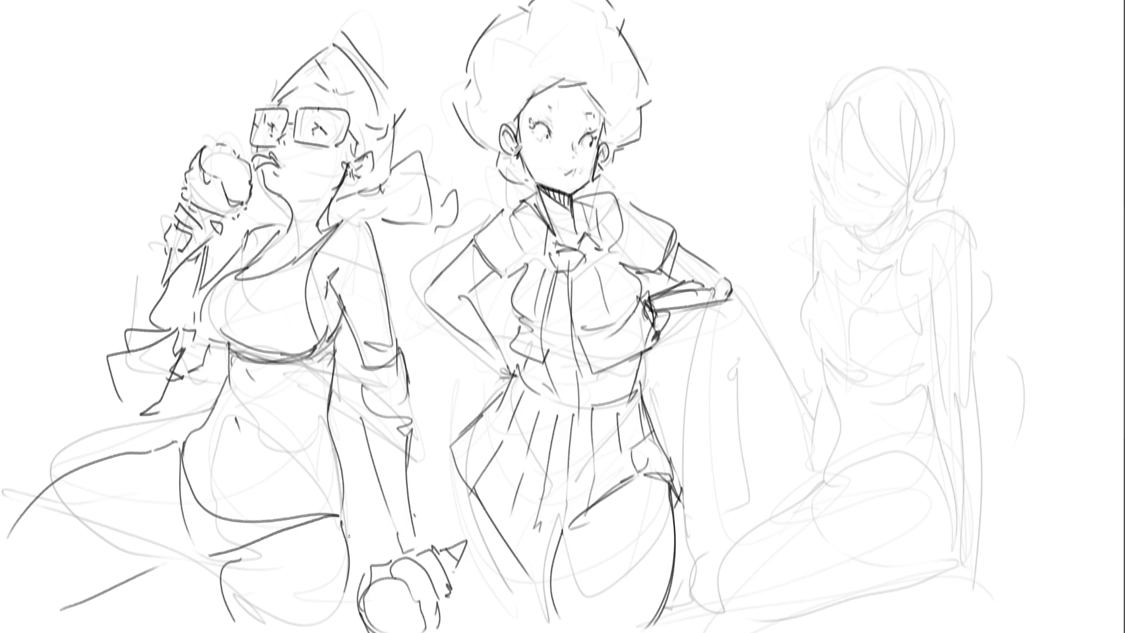
drag(220, 563, 224, 632)
Refine the left girl's chest and arm lines and add eyebrows above her glasses
mouse_move(163, 297)
mouse_down()
mouse_move(184, 326)
mouse_move(141, 326)
mouse_up()
mouse_move(141, 328)
mouse_down()
mouse_move(192, 347)
mouse_move(191, 357)
mouse_up()
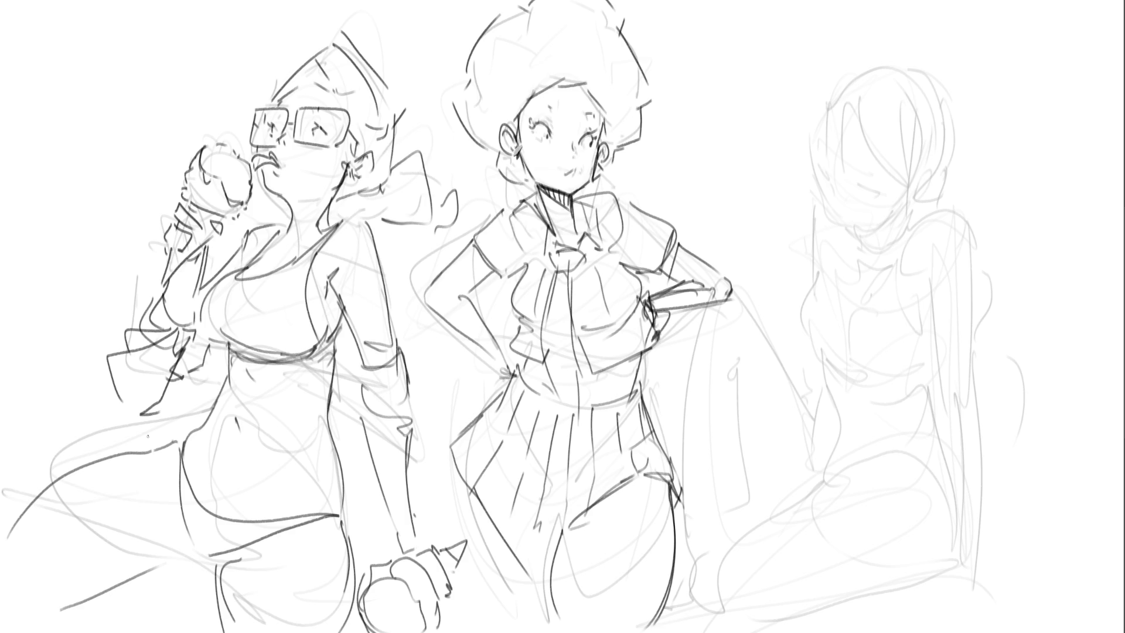
drag(275, 106, 319, 114)
Draw the right girl's eyes, a face mark and her neck curve
mouse_move(827, 168)
mouse_down()
mouse_move(829, 208)
mouse_move(873, 191)
mouse_move(866, 182)
mouse_move(872, 197)
mouse_up()
mouse_move(820, 147)
mouse_down()
mouse_move(824, 160)
mouse_move(863, 164)
mouse_move(817, 179)
mouse_move(833, 223)
mouse_move(884, 224)
mouse_move(875, 239)
mouse_up()
mouse_move(897, 212)
mouse_down()
mouse_move(898, 228)
mouse_move(894, 213)
mouse_move(917, 202)
mouse_up()
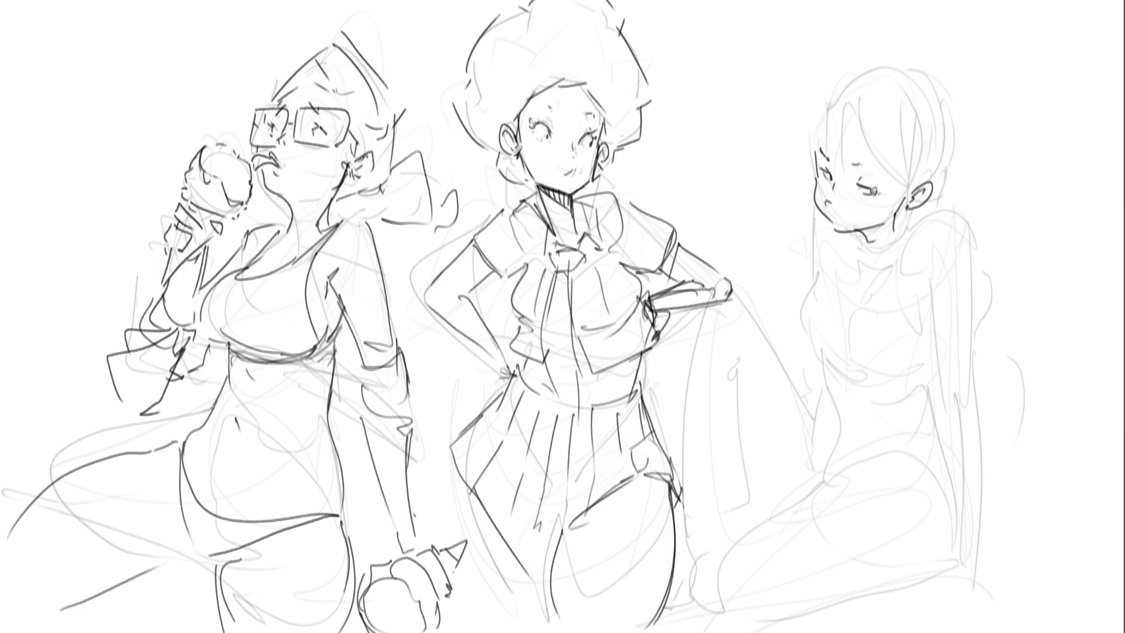
Ink the right girl's hair strands, bangs, side hair and ear
drag(857, 106, 841, 170)
drag(836, 91, 826, 161)
drag(823, 94, 813, 150)
mouse_move(855, 106)
mouse_down()
mouse_move(908, 188)
mouse_move(896, 168)
mouse_move(921, 180)
mouse_up()
mouse_move(835, 82)
mouse_down()
mouse_move(893, 65)
mouse_move(964, 125)
mouse_move(935, 204)
mouse_move(949, 210)
mouse_up()
mouse_move(919, 218)
mouse_down()
mouse_move(949, 211)
mouse_move(896, 230)
mouse_move(909, 235)
mouse_up()
drag(919, 217, 914, 233)
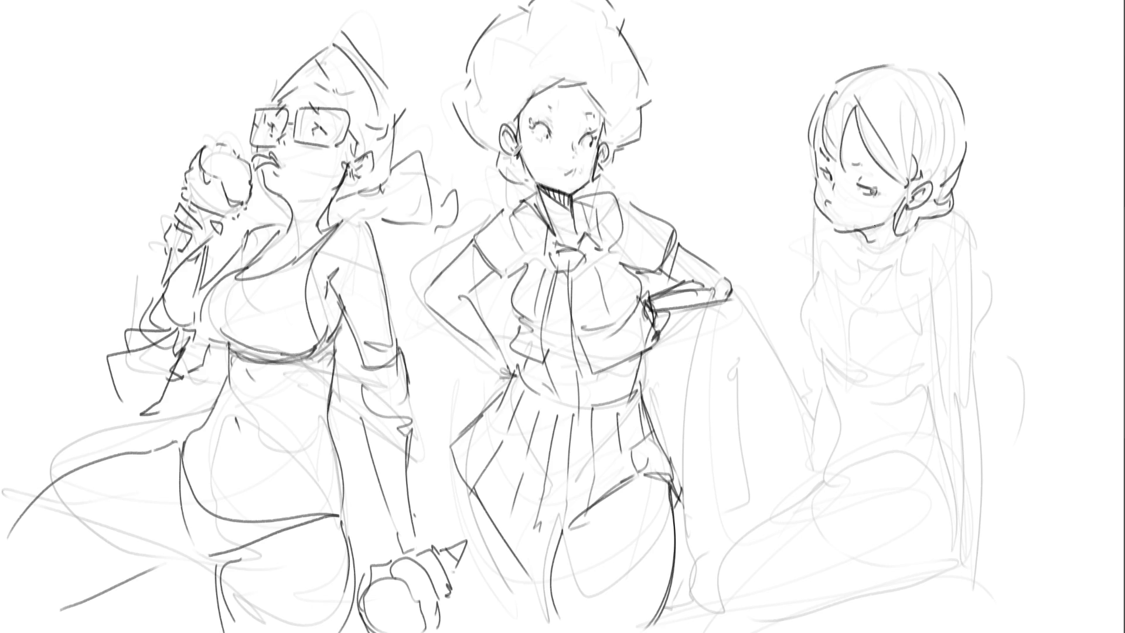
Draw her chin line, neck, shoulder, collar and short sleeve with cuff
mouse_move(837, 232)
mouse_down()
mouse_move(864, 237)
mouse_move(862, 257)
mouse_up()
mouse_move(920, 220)
mouse_down()
mouse_move(894, 245)
mouse_move(952, 320)
mouse_up()
drag(829, 223, 814, 275)
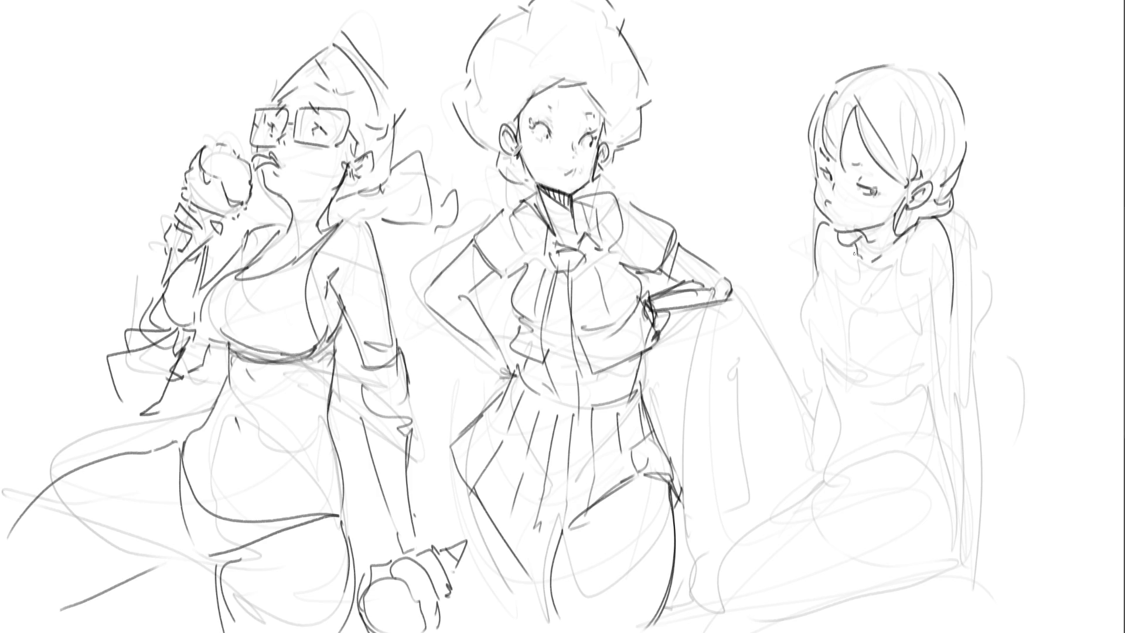
drag(843, 238, 897, 254)
drag(959, 287, 922, 314)
drag(955, 256, 970, 286)
mouse_move(971, 286)
mouse_down()
mouse_move(924, 314)
mouse_move(912, 302)
mouse_up()
Outline the right girl's bust, under-bust curve and waist
mouse_move(823, 256)
mouse_down()
mouse_move(813, 293)
mouse_move(859, 265)
mouse_up()
drag(823, 313, 870, 282)
mouse_move(820, 279)
mouse_down()
mouse_move(813, 313)
mouse_move(855, 354)
mouse_up()
mouse_move(860, 361)
mouse_down()
mouse_move(884, 352)
mouse_move(884, 364)
mouse_up()
drag(850, 382, 894, 379)
drag(822, 369, 921, 387)
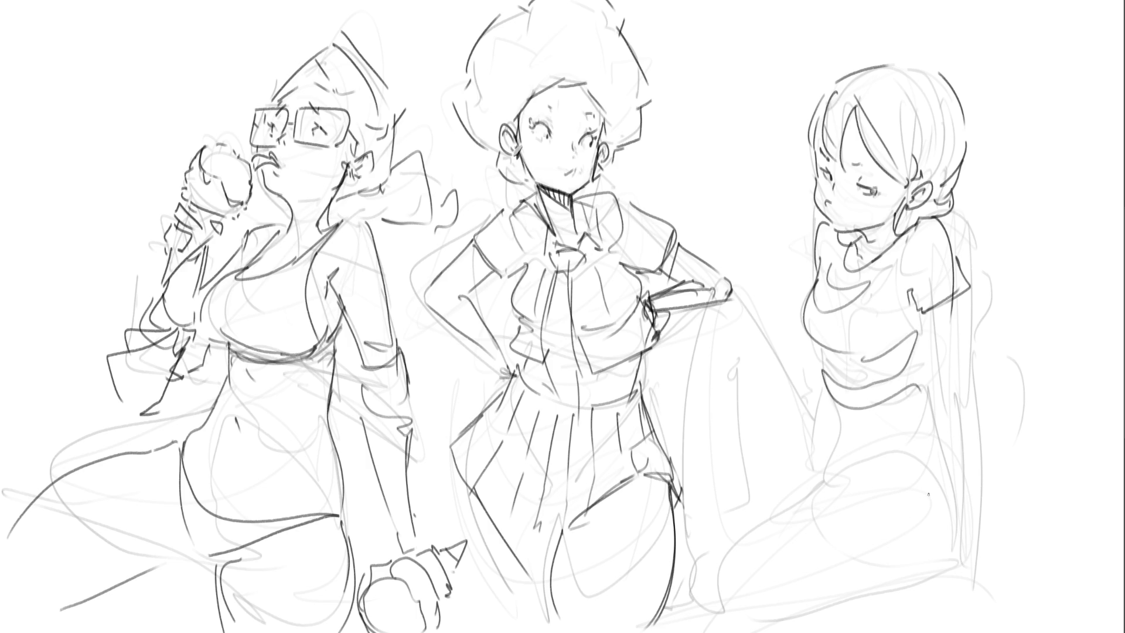
Ink the right girl's hanging arm, sleeve cuff, forearm and hand
drag(959, 297, 953, 370)
drag(921, 309, 955, 391)
mouse_move(961, 368)
mouse_down()
mouse_move(952, 394)
mouse_move(965, 423)
mouse_up()
drag(919, 382, 963, 504)
drag(965, 400, 982, 522)
drag(974, 560, 1032, 567)
drag(1011, 570, 1023, 567)
mouse_move(961, 543)
mouse_down()
mouse_move(967, 580)
mouse_move(980, 557)
mouse_up()
drag(980, 559, 972, 558)
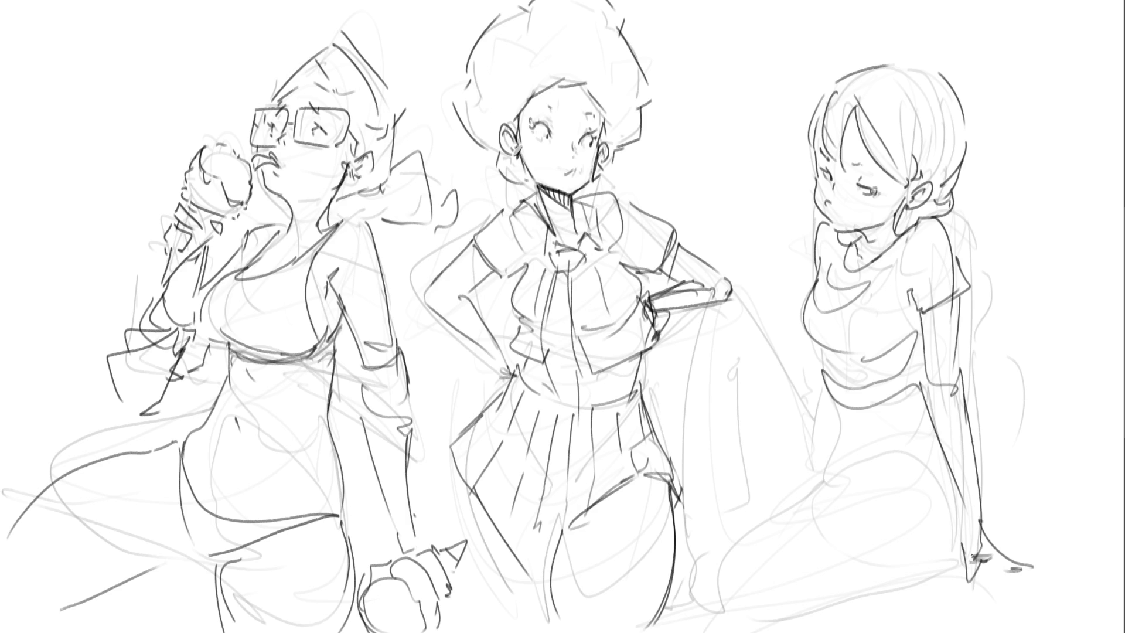
Ink the right girl's waistband, hips, thigh outline and the lines below her knee
drag(827, 392, 910, 396)
mouse_move(836, 402)
mouse_down()
mouse_move(816, 488)
mouse_move(805, 410)
mouse_move(809, 486)
mouse_up()
mouse_move(792, 393)
mouse_down()
mouse_move(792, 495)
mouse_move(914, 462)
mouse_move(961, 546)
mouse_up()
drag(906, 396, 952, 533)
mouse_move(858, 461)
mouse_down()
mouse_move(742, 536)
mouse_move(826, 609)
mouse_move(950, 567)
mouse_up()
drag(730, 538, 727, 632)
mouse_move(808, 604)
mouse_down()
mouse_move(773, 632)
mouse_move(796, 632)
mouse_up()
drag(724, 544, 719, 632)
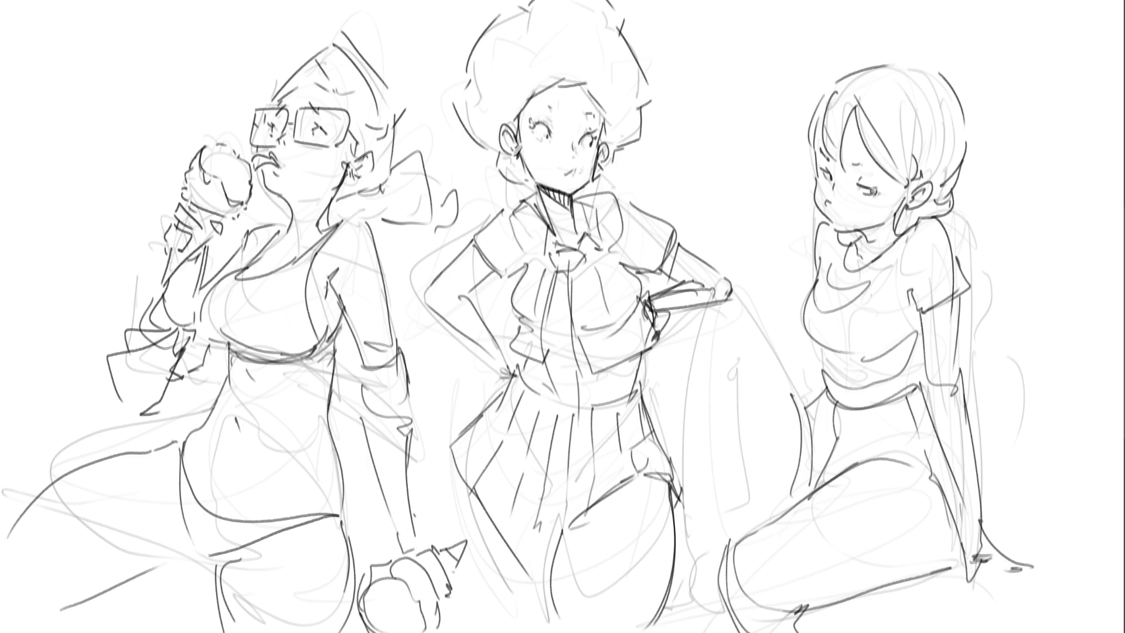
Draw curves from the middle girl's wrist down her leg, undoing two misplaced strokes
mouse_move(686, 317)
mouse_down()
mouse_move(733, 288)
mouse_move(782, 368)
mouse_up()
drag(748, 309, 798, 422)
drag(724, 373, 755, 535)
key(ctrl+z)
key(ctrl+z)
Ink the middle girl's leg line with a knee loop and darken the right girl's chin
drag(675, 331, 720, 547)
key(ctrl+z)
mouse_move(675, 332)
mouse_down()
mouse_move(700, 450)
mouse_move(703, 555)
mouse_move(745, 508)
mouse_move(701, 563)
mouse_move(721, 614)
mouse_up()
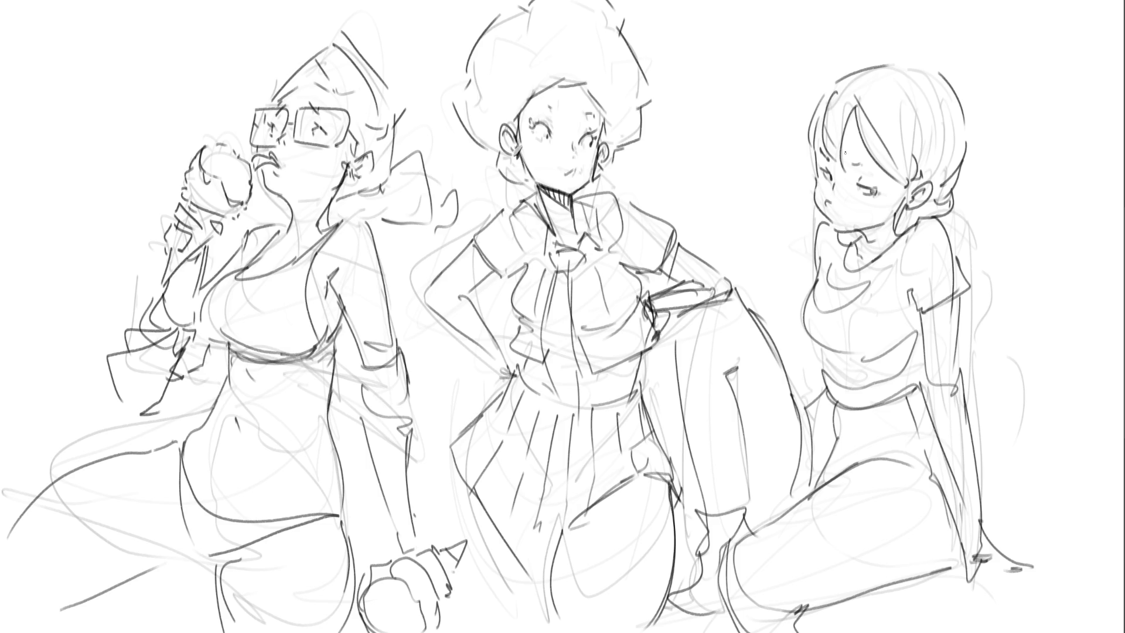
drag(808, 150, 807, 159)
mouse_move(830, 223)
mouse_down()
mouse_move(884, 222)
mouse_move(867, 201)
mouse_move(866, 168)
mouse_move(823, 151)
mouse_up()
Give the right girl a ribbon bow, long ponytail and fold lines along her waistband
mouse_move(956, 197)
mouse_down()
mouse_move(999, 216)
mouse_move(964, 280)
mouse_move(996, 334)
mouse_move(967, 369)
mouse_move(1011, 507)
mouse_up()
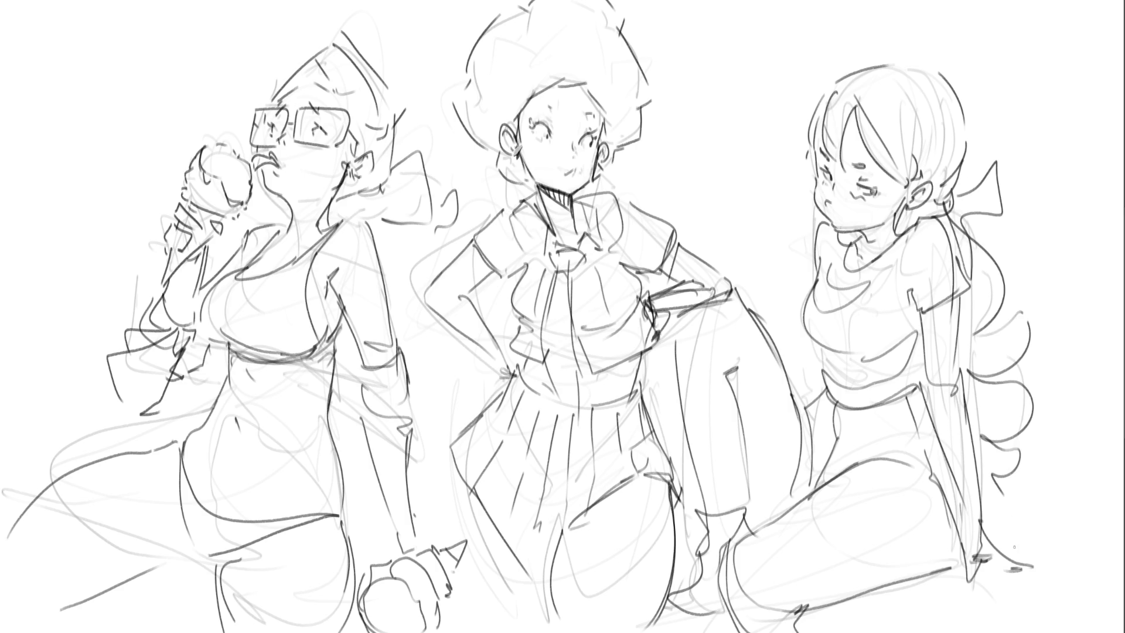
mouse_move(827, 393)
mouse_down()
mouse_move(819, 414)
mouse_move(827, 391)
mouse_move(822, 409)
mouse_move(854, 421)
mouse_up()
mouse_move(860, 405)
mouse_down()
mouse_move(861, 421)
mouse_move(924, 413)
mouse_up()
drag(854, 421, 915, 419)
drag(931, 391, 929, 408)
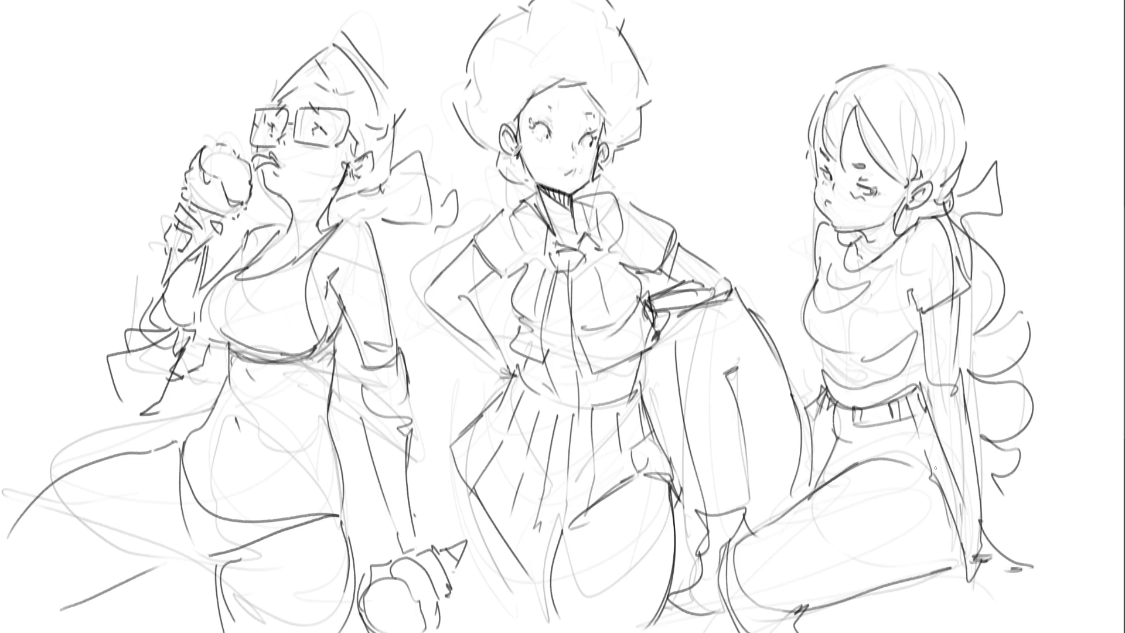
key(e)
key(e)
Redraw the middle girl's face with lashed closed eyes and a parted mouth
mouse_move(569, 164)
mouse_down()
mouse_move(577, 152)
mouse_move(562, 175)
mouse_move(594, 176)
mouse_up()
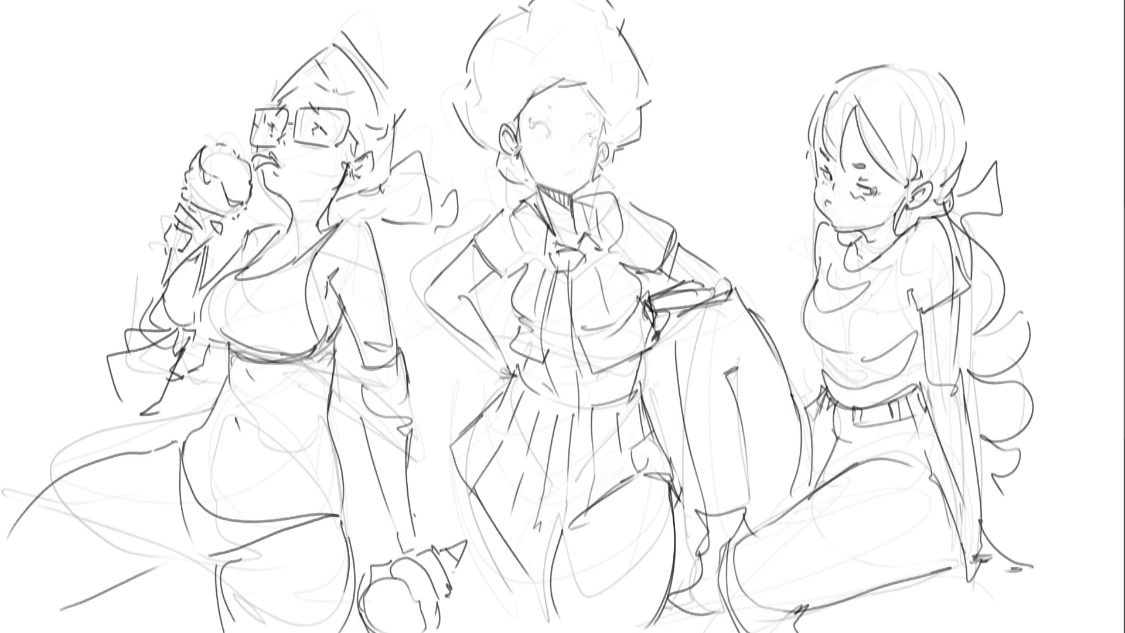
mouse_move(577, 137)
mouse_down()
mouse_move(594, 142)
mouse_move(544, 124)
mouse_up()
drag(541, 126, 554, 139)
drag(556, 174, 574, 175)
key(ctrl+z)
drag(562, 169, 571, 162)
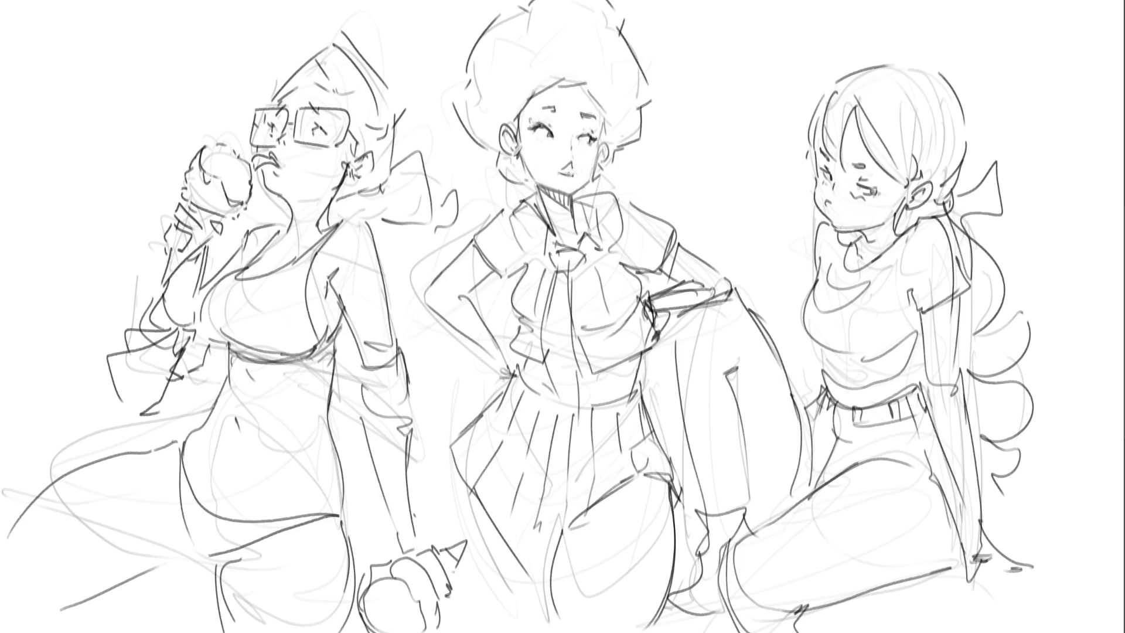
drag(564, 170, 567, 172)
Darken the middle girl's ear, jaw, neck, afro outline and forehead hairline
mouse_move(609, 142)
mouse_down()
mouse_move(603, 115)
mouse_move(601, 165)
mouse_up()
mouse_move(505, 122)
mouse_down()
mouse_move(510, 192)
mouse_move(526, 194)
mouse_up()
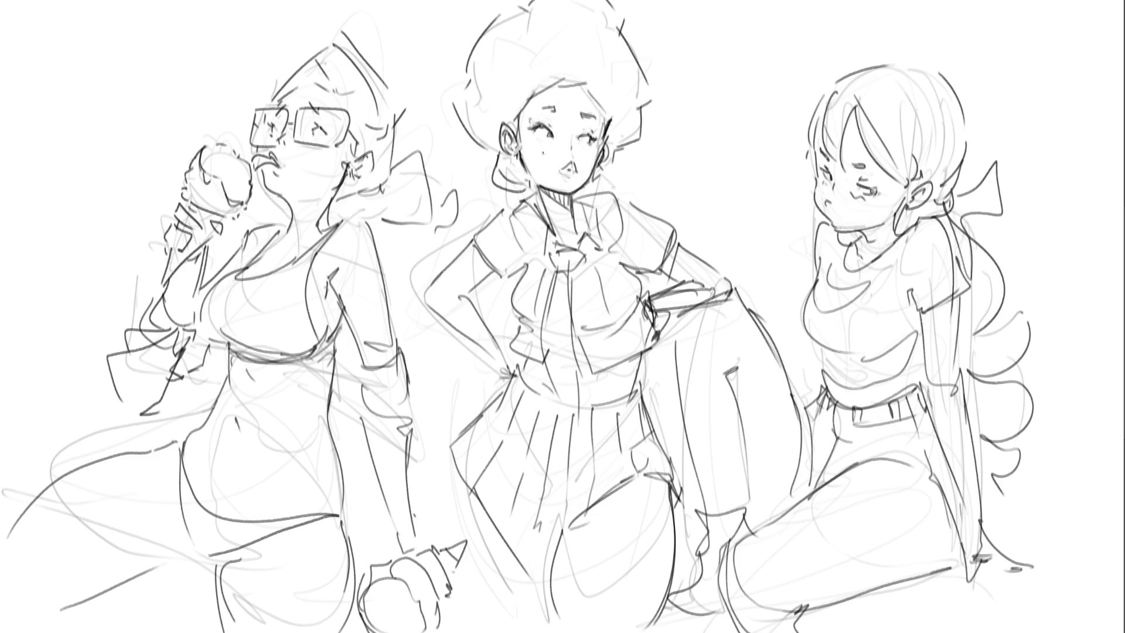
mouse_move(602, 182)
mouse_down()
mouse_move(577, 199)
mouse_move(601, 192)
mouse_move(619, 149)
mouse_up()
drag(467, 134, 499, 157)
mouse_move(609, 166)
mouse_down()
mouse_move(629, 174)
mouse_move(637, 145)
mouse_move(650, 146)
mouse_up()
mouse_move(470, 82)
mouse_down()
mouse_move(457, 129)
mouse_move(508, 12)
mouse_move(527, 8)
mouse_up()
drag(633, 21, 647, 108)
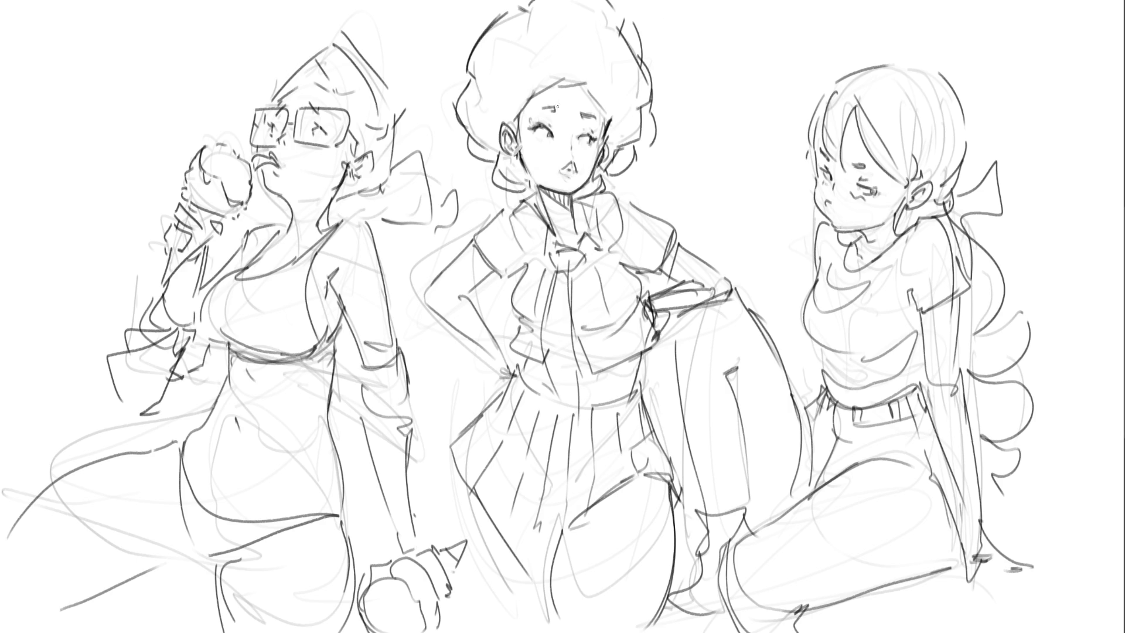
mouse_move(524, 98)
mouse_down()
mouse_move(578, 68)
mouse_move(616, 114)
mouse_up()
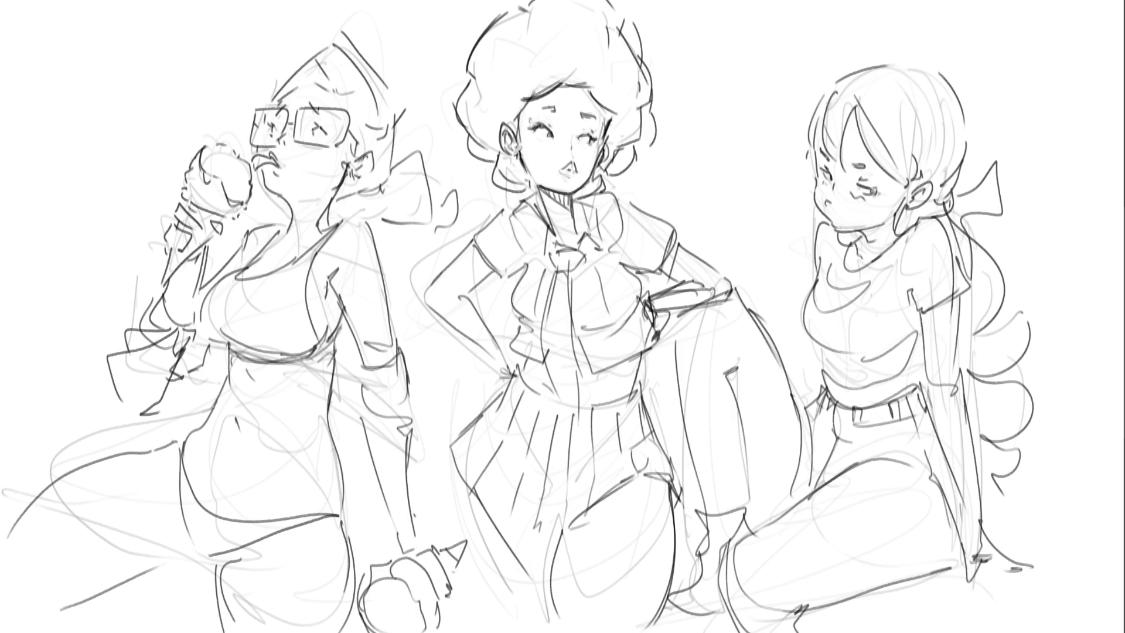
drag(484, 97, 495, 90)
mouse_move(500, 143)
mouse_down()
mouse_move(469, 161)
mouse_move(469, 175)
mouse_move(495, 188)
mouse_move(503, 176)
mouse_up()
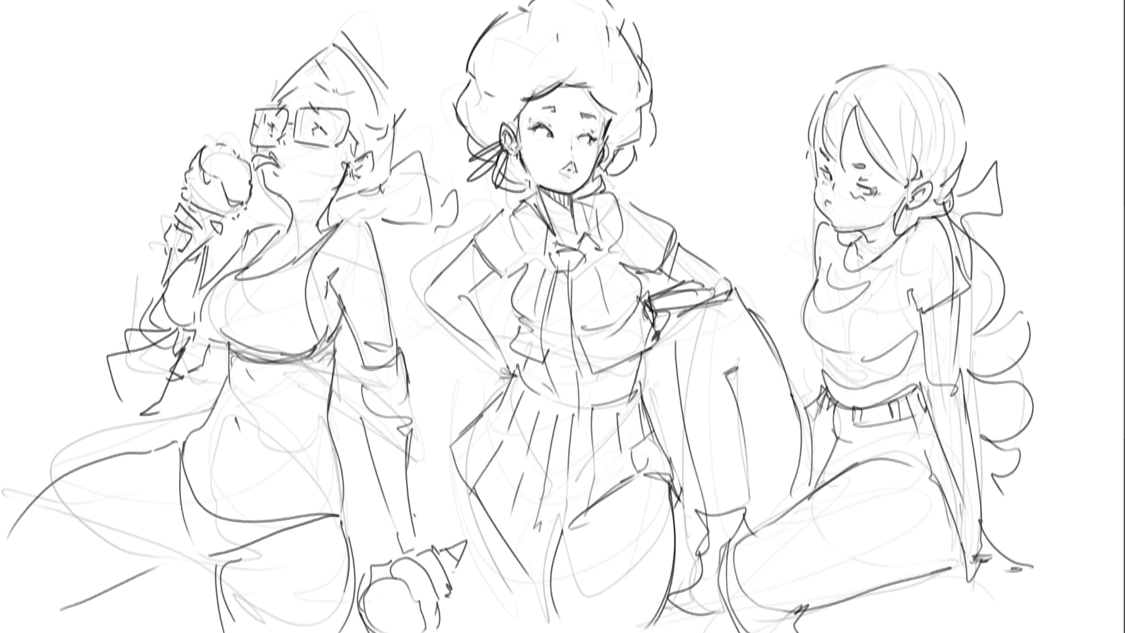
Add dangling earrings and ink the middle girl's neck and collar
drag(601, 170, 609, 191)
mouse_move(599, 166)
mouse_down()
mouse_move(620, 193)
mouse_move(637, 157)
mouse_up()
mouse_move(541, 197)
mouse_down()
mouse_move(555, 231)
mouse_move(538, 249)
mouse_move(555, 222)
mouse_move(545, 215)
mouse_move(573, 223)
mouse_up()
mouse_move(583, 204)
mouse_down()
mouse_move(578, 220)
mouse_move(599, 192)
mouse_up()
drag(598, 194, 605, 249)
drag(600, 237, 549, 247)
Draw the tie with its knot and pointed tip, hatched with diagonal stripes
mouse_move(556, 249)
mouse_down()
mouse_move(574, 245)
mouse_move(550, 261)
mouse_move(572, 273)
mouse_up()
mouse_move(596, 237)
mouse_down()
mouse_move(578, 260)
mouse_move(557, 404)
mouse_up()
mouse_move(568, 257)
mouse_down()
mouse_move(574, 380)
mouse_move(557, 410)
mouse_move(570, 419)
mouse_up()
drag(550, 379, 573, 405)
drag(540, 353, 572, 384)
mouse_move(538, 331)
mouse_down()
mouse_move(575, 366)
mouse_move(573, 352)
mouse_up()
mouse_move(548, 296)
mouse_down()
mouse_move(575, 334)
mouse_move(569, 316)
mouse_up()
drag(556, 263, 567, 293)
drag(560, 268, 572, 285)
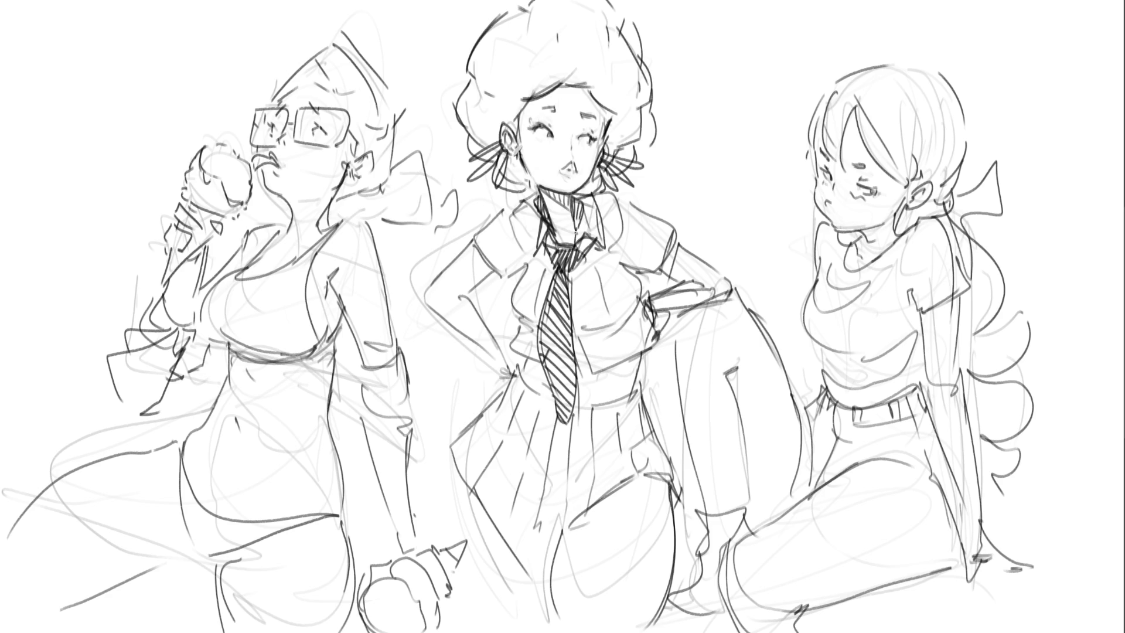
Darken the jacket edge, lapel and sleeve edges around the tie
drag(521, 256, 536, 327)
drag(611, 257, 642, 284)
drag(623, 263, 652, 272)
drag(676, 236, 657, 279)
mouse_move(490, 240)
mouse_down()
mouse_move(471, 270)
mouse_move(493, 271)
mouse_up()
Redraw the middle girl's hand resting on her hip after undoing the first attempt
mouse_move(641, 277)
mouse_down()
mouse_move(657, 282)
mouse_move(653, 296)
mouse_up()
drag(648, 301, 682, 280)
key(ctrl+z)
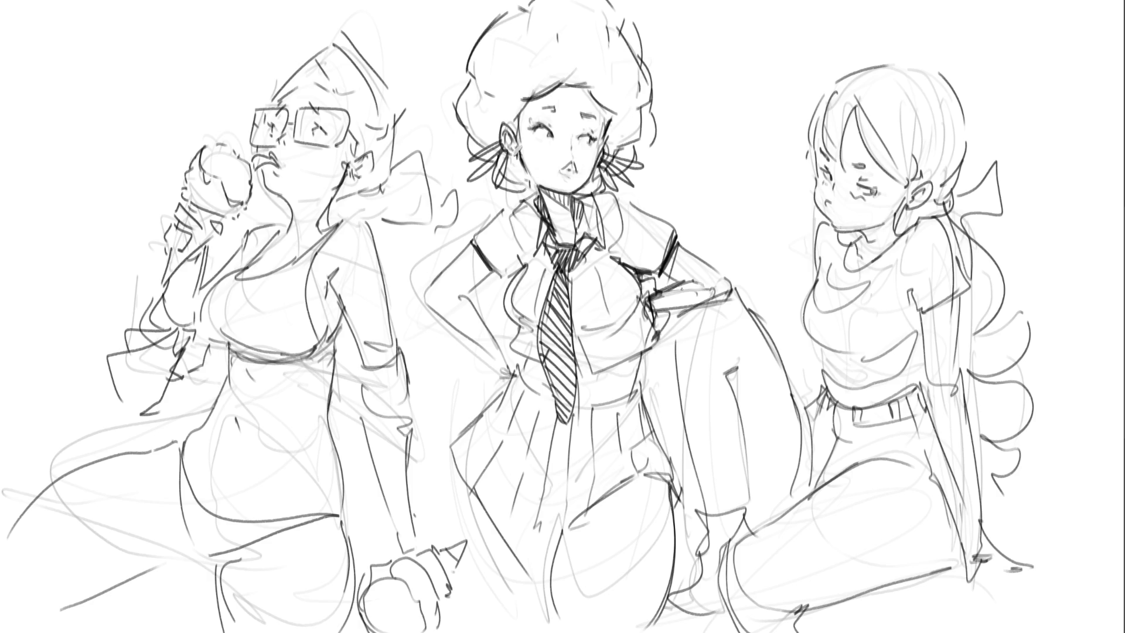
key(ctrl+z)
key(ctrl+z)
key(ctrl+z)
key(ctrl+z)
key(ctrl+z)
key(ctrl+z)
drag(657, 316, 679, 313)
drag(674, 315, 736, 293)
drag(697, 249, 735, 282)
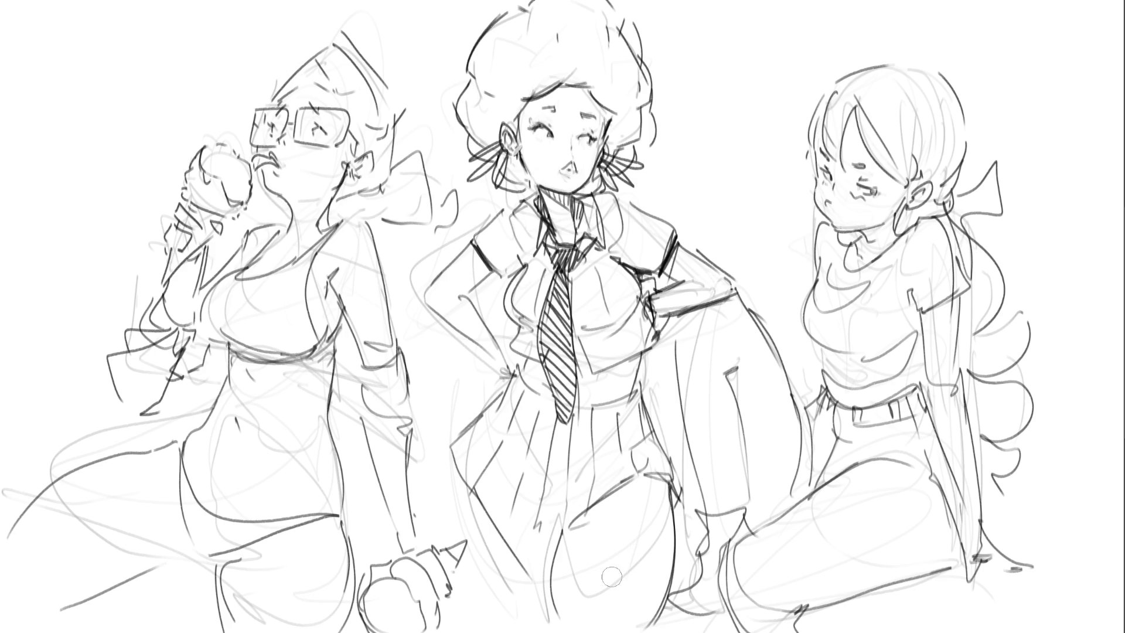
Paint and blend dark shading along the middle girl's thigh, knee and underside
mouse_move(557, 542)
mouse_down()
mouse_move(641, 482)
mouse_move(567, 553)
mouse_up()
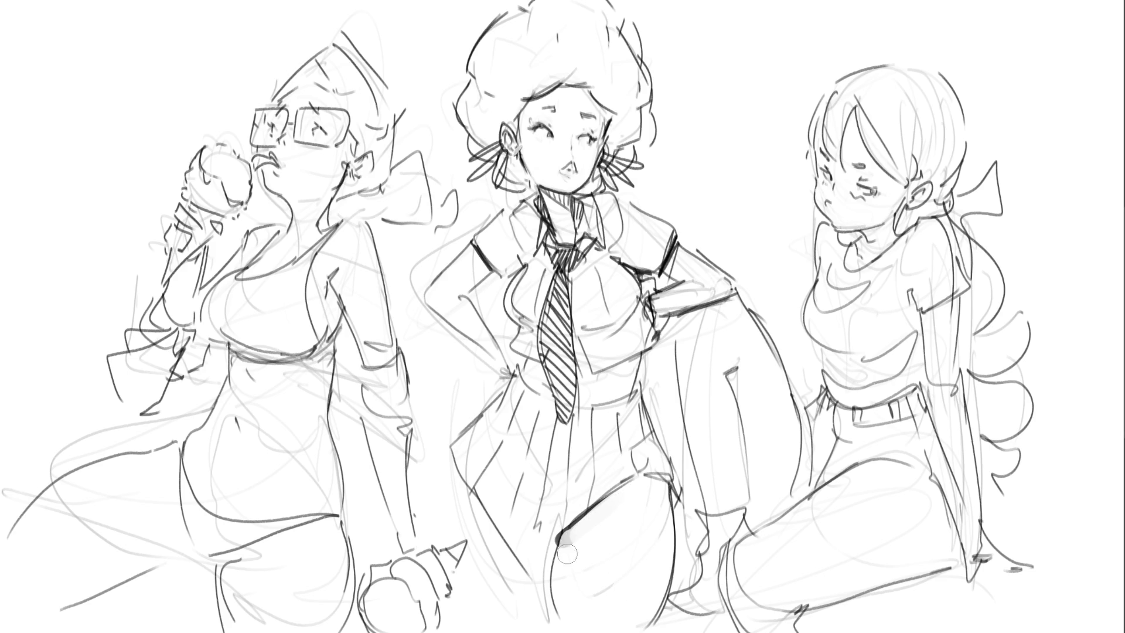
mouse_move(648, 486)
mouse_down()
mouse_move(660, 488)
mouse_move(679, 526)
mouse_move(655, 490)
mouse_move(689, 509)
mouse_move(684, 539)
mouse_up()
mouse_move(722, 383)
mouse_down()
mouse_move(729, 389)
mouse_move(711, 381)
mouse_move(754, 397)
mouse_move(743, 489)
mouse_up()
drag(744, 407, 759, 515)
mouse_move(726, 412)
mouse_down()
mouse_move(727, 516)
mouse_move(743, 470)
mouse_move(748, 504)
mouse_move(752, 468)
mouse_move(755, 528)
mouse_up()
drag(752, 444, 756, 510)
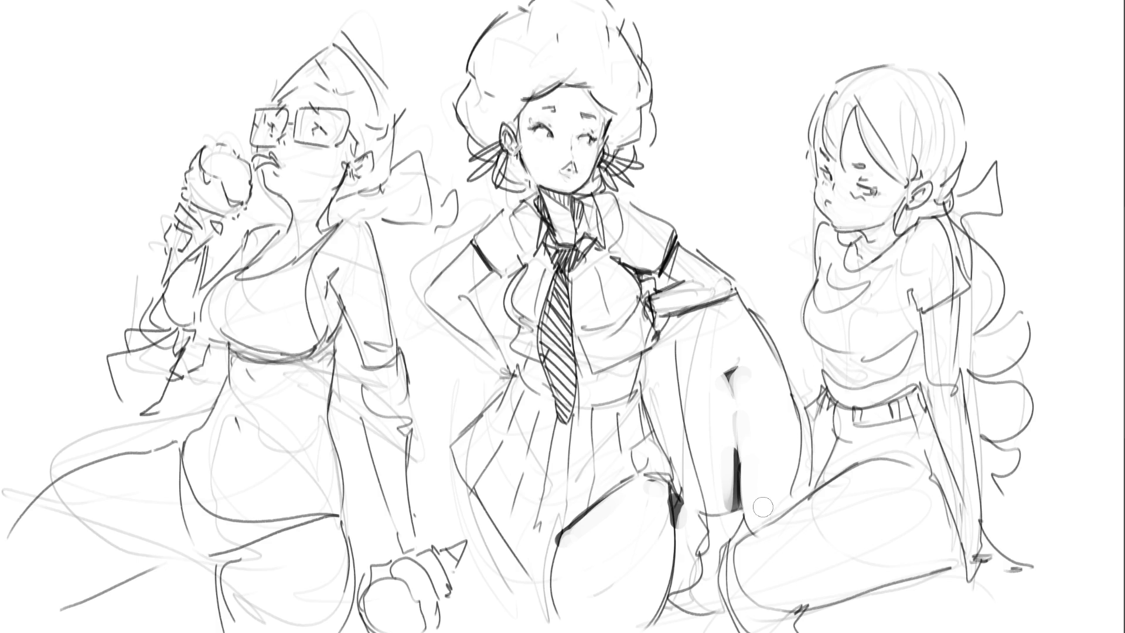
mouse_move(753, 539)
mouse_down()
mouse_move(739, 543)
mouse_move(886, 469)
mouse_move(754, 539)
mouse_move(879, 474)
mouse_move(785, 532)
mouse_move(795, 533)
mouse_move(747, 549)
mouse_up()
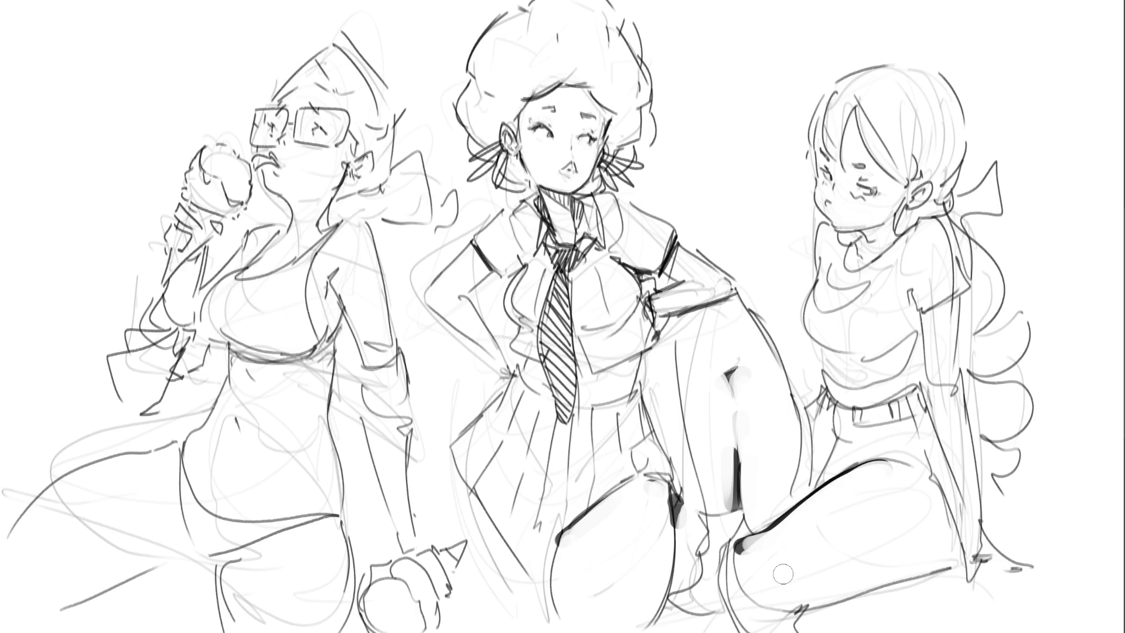
Darken the right girl's leg outline, erasing the thick mark down to a thin line
mouse_move(798, 603)
mouse_down()
mouse_move(832, 600)
mouse_move(849, 582)
mouse_move(797, 598)
mouse_up()
mouse_move(884, 571)
mouse_down()
mouse_move(933, 568)
mouse_move(862, 577)
mouse_up()
mouse_move(949, 555)
mouse_down()
mouse_move(855, 579)
mouse_move(931, 554)
mouse_up()
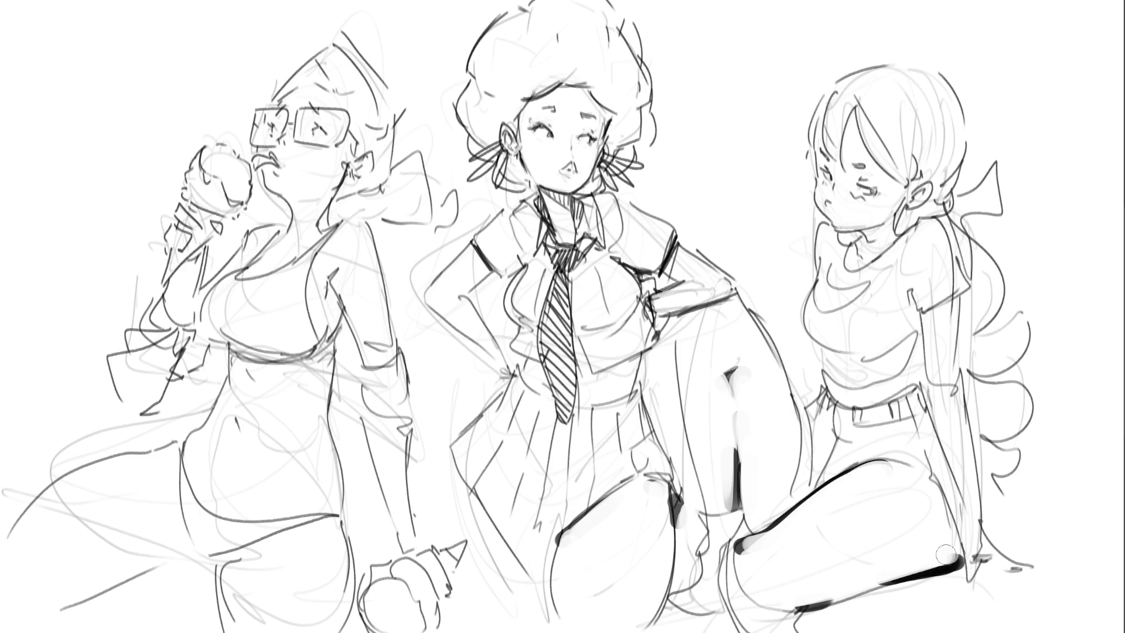
Add the right girl's neck shadow, earring dot, hair curls and eyelashes
click(905, 209)
mouse_move(860, 232)
mouse_down()
mouse_move(918, 215)
mouse_move(897, 212)
mouse_move(914, 185)
mouse_move(899, 198)
mouse_move(929, 204)
mouse_move(905, 201)
mouse_up()
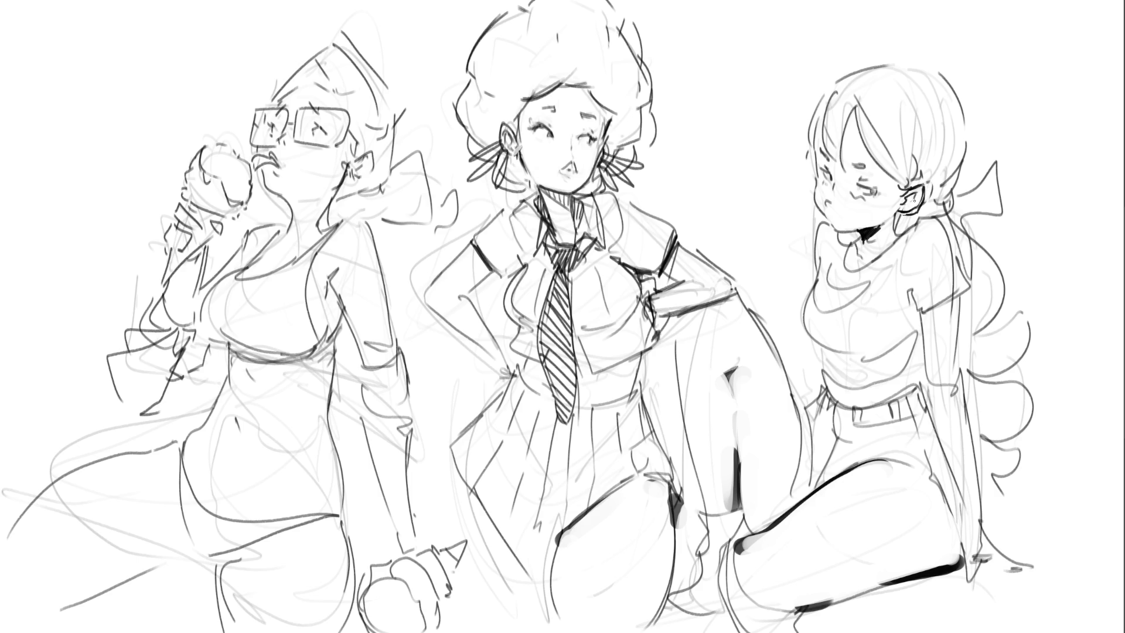
drag(811, 150, 802, 156)
drag(804, 155, 807, 167)
drag(898, 180, 878, 191)
drag(870, 177, 857, 179)
drag(829, 173, 829, 174)
Ink a hair strand on the right girl, toggling undo and redo
key(ctrl+shift+z)
key(ctrl+z)
key(ctrl+shift+z)
key(ctrl+z)
key(ctrl+shift+z)
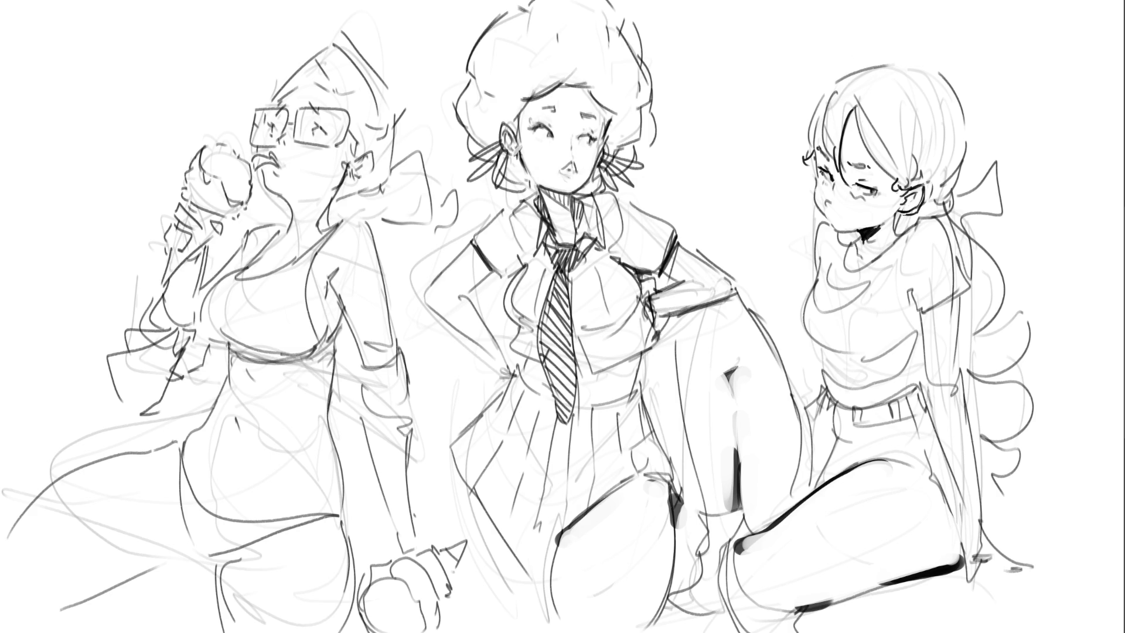
drag(834, 93, 829, 154)
key(ctrl+z)
key(ctrl+shift+z)
Darken the right girl's left hair outline and strands down to and behind the ear
drag(827, 98, 816, 154)
drag(833, 83, 805, 151)
drag(856, 120, 910, 185)
mouse_move(834, 83)
mouse_down()
mouse_move(862, 97)
mouse_move(833, 95)
mouse_move(890, 69)
mouse_move(939, 82)
mouse_move(967, 178)
mouse_up()
key(ctrl+z)
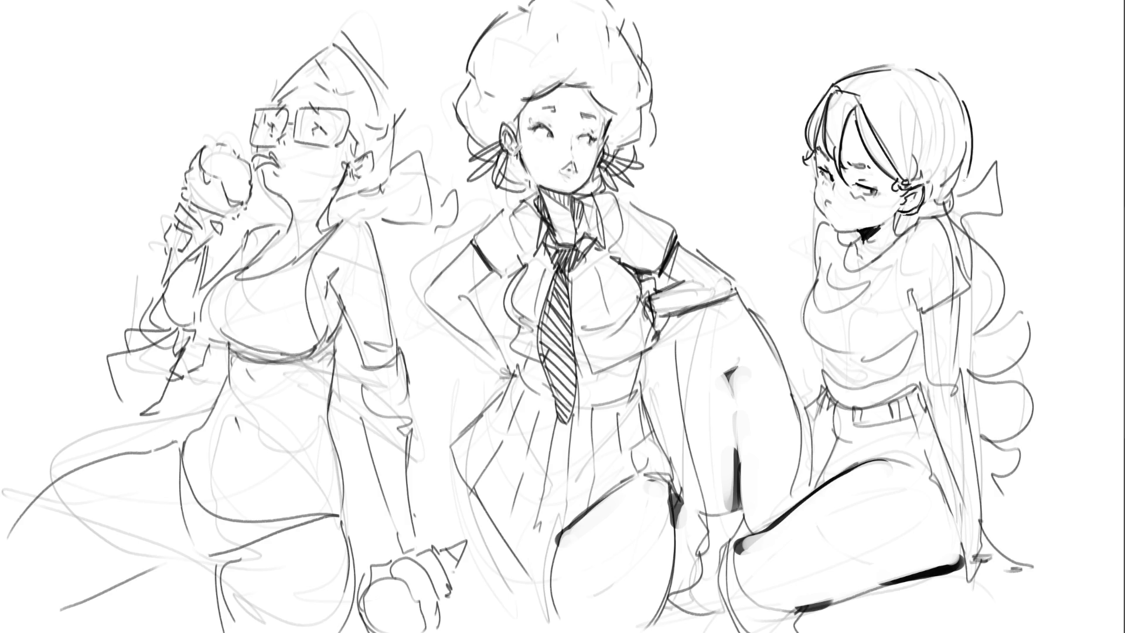
mouse_move(908, 139)
mouse_down()
mouse_move(940, 197)
mouse_move(932, 220)
mouse_move(896, 229)
mouse_move(918, 214)
mouse_up()
Hatch shadow under the right girl's chin and ink her neck, sleeve and chest edge
drag(849, 233, 845, 245)
mouse_move(856, 232)
mouse_down()
mouse_move(820, 263)
mouse_move(812, 232)
mouse_move(820, 279)
mouse_up()
mouse_move(893, 247)
mouse_down()
mouse_move(920, 218)
mouse_move(957, 260)
mouse_move(915, 311)
mouse_move(911, 294)
mouse_move(907, 316)
mouse_up()
drag(920, 315, 906, 329)
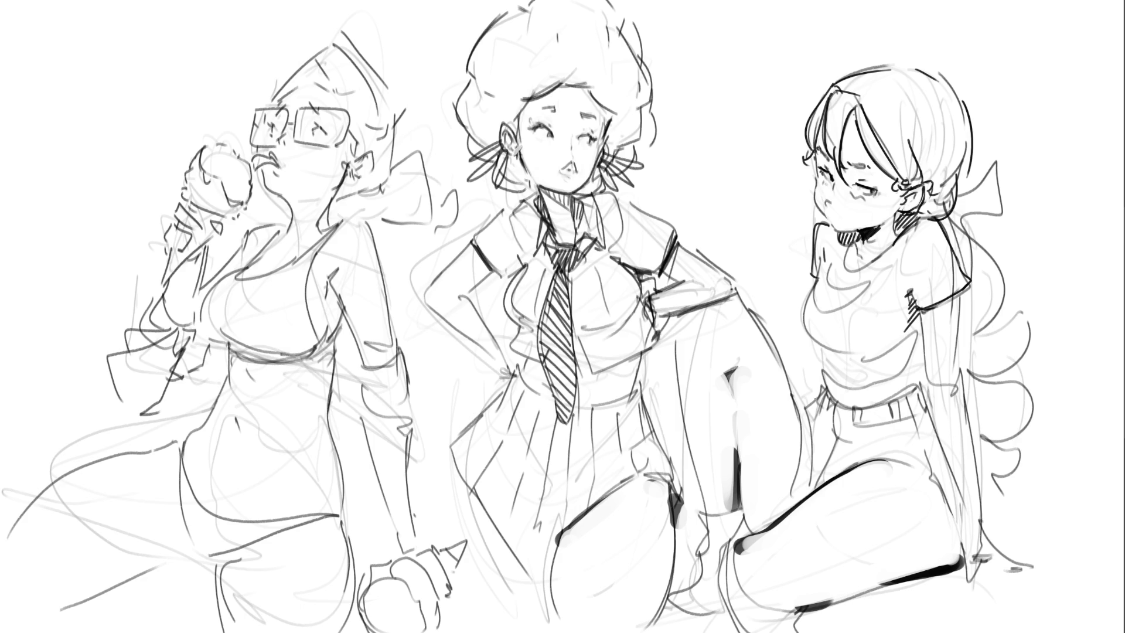
mouse_move(816, 343)
mouse_down()
mouse_move(835, 355)
mouse_move(820, 388)
mouse_move(839, 394)
mouse_up()
Hatch shading along the sleeve hem and arm edge, and extend the arm contour
mouse_move(922, 326)
mouse_down()
mouse_move(902, 356)
mouse_move(913, 389)
mouse_up()
drag(917, 316, 959, 298)
mouse_move(930, 322)
mouse_down()
mouse_move(962, 302)
mouse_move(948, 312)
mouse_up()
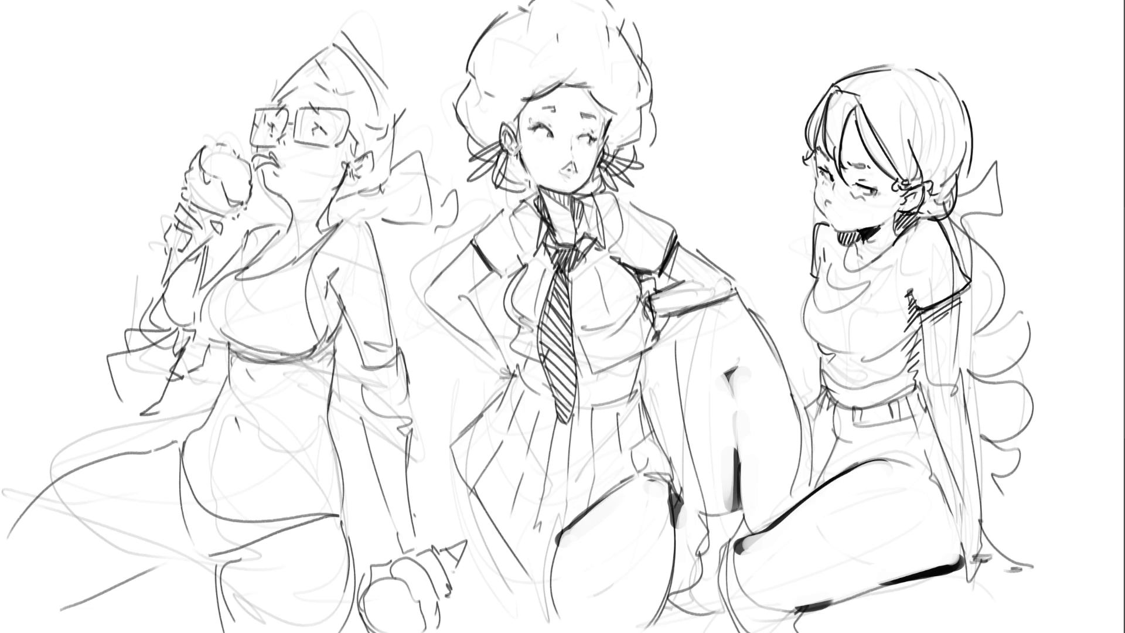
drag(961, 362, 966, 404)
mouse_move(976, 527)
mouse_down()
mouse_move(966, 406)
mouse_move(975, 545)
mouse_up()
mouse_move(928, 400)
mouse_down()
mouse_move(967, 523)
mouse_move(962, 587)
mouse_move(999, 560)
mouse_up()
Draw the right girl's hand by her hip and her long curly hair
mouse_move(982, 513)
mouse_down()
mouse_move(1015, 565)
mouse_move(997, 568)
mouse_move(1009, 568)
mouse_up()
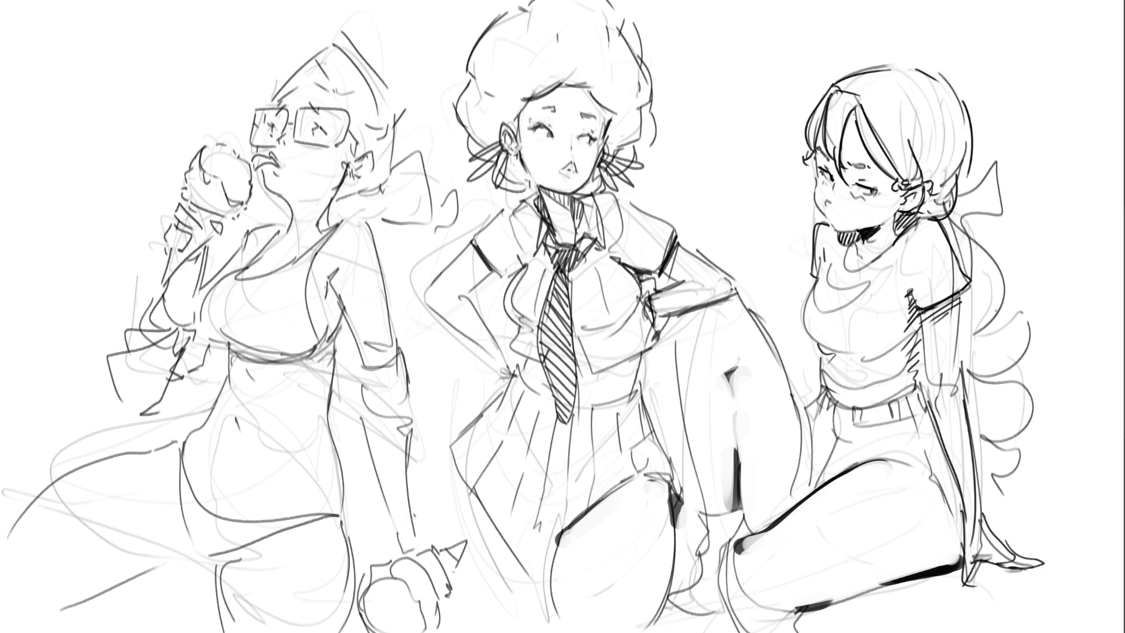
mouse_move(958, 220)
mouse_down()
mouse_move(996, 256)
mouse_move(1038, 419)
mouse_up()
mouse_move(1040, 369)
mouse_down()
mouse_move(1013, 465)
mouse_move(1033, 492)
mouse_up()
drag(992, 500, 1044, 525)
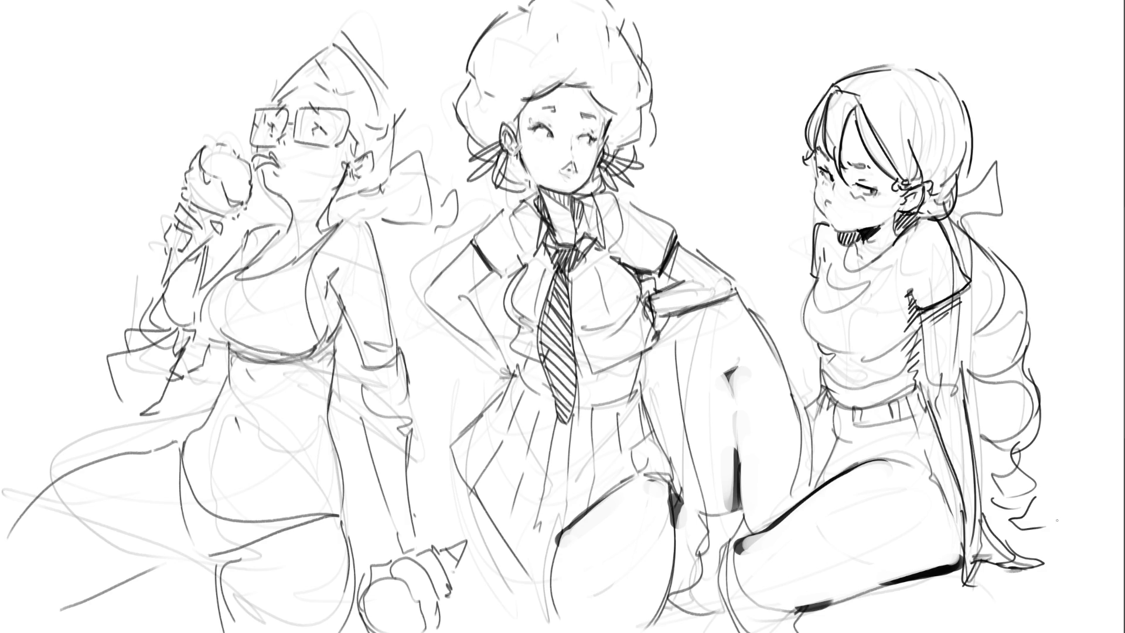
drag(1027, 450, 1092, 547)
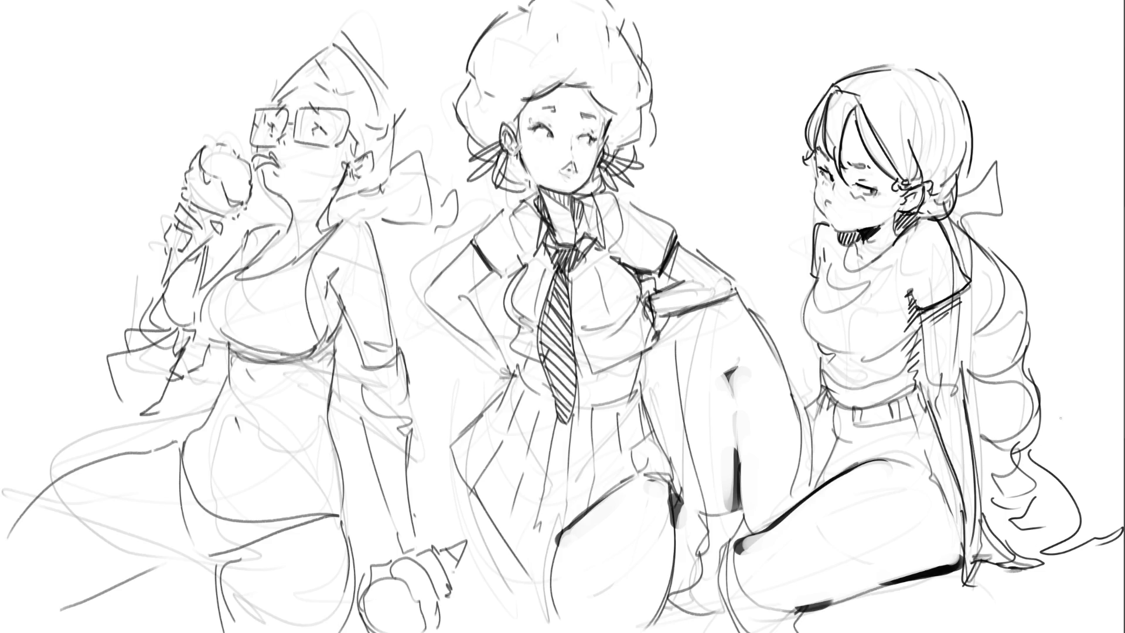
mouse_move(1022, 316)
mouse_down()
mouse_move(974, 379)
mouse_move(984, 387)
mouse_up()
mouse_move(1037, 416)
mouse_down()
mouse_move(996, 471)
mouse_move(991, 507)
mouse_move(1105, 540)
mouse_up()
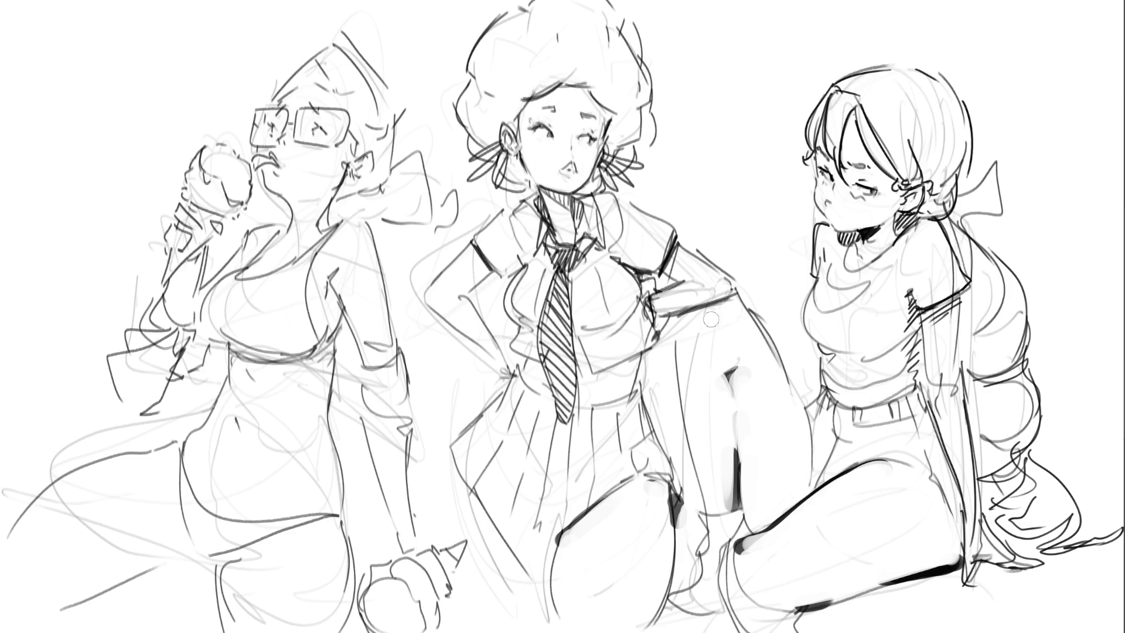
Add a dark edge down the middle girl's raised thigh, undoing overly thick strokes
mouse_move(704, 369)
mouse_down()
mouse_move(726, 346)
mouse_move(741, 385)
mouse_up()
mouse_move(690, 322)
mouse_down()
mouse_move(732, 307)
mouse_move(758, 334)
mouse_up()
key(ctrl+z)
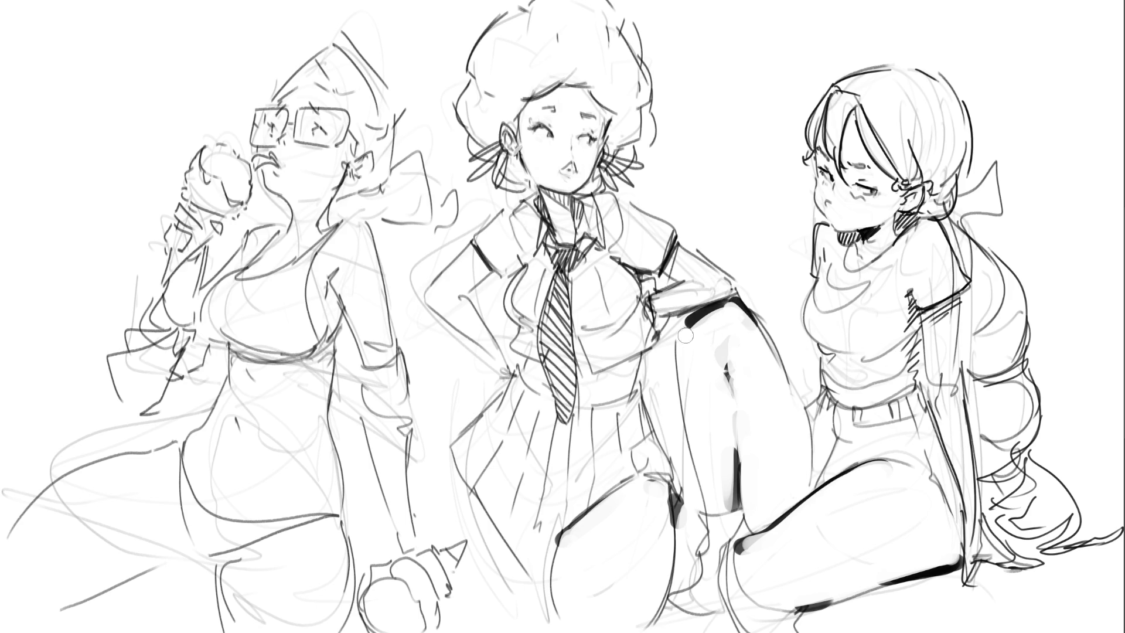
drag(706, 307, 696, 434)
key(ctrl+z)
drag(684, 331, 713, 486)
key(ctrl+z)
drag(691, 384, 706, 472)
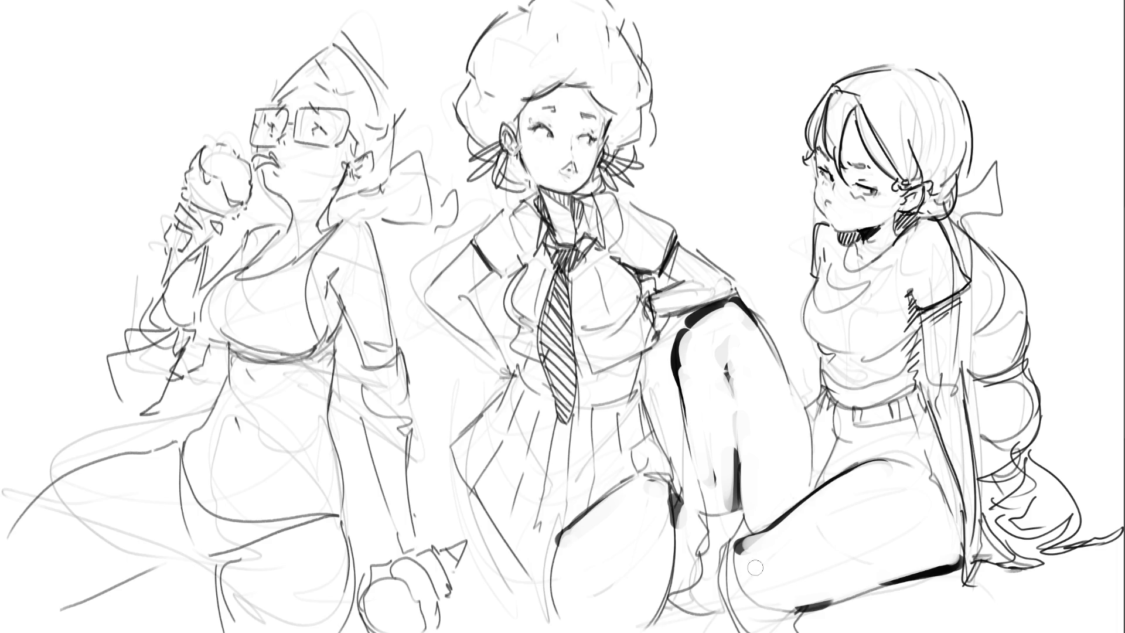
Shade the middle girl's knee and shoe, then ink and clean up the right girl's chest contour
mouse_move(730, 557)
mouse_down()
mouse_move(734, 594)
mouse_move(759, 619)
mouse_move(728, 618)
mouse_move(758, 624)
mouse_move(729, 603)
mouse_move(756, 630)
mouse_move(718, 589)
mouse_move(729, 609)
mouse_up()
mouse_move(811, 612)
mouse_down()
mouse_move(805, 631)
mouse_move(741, 628)
mouse_up()
drag(732, 571, 744, 621)
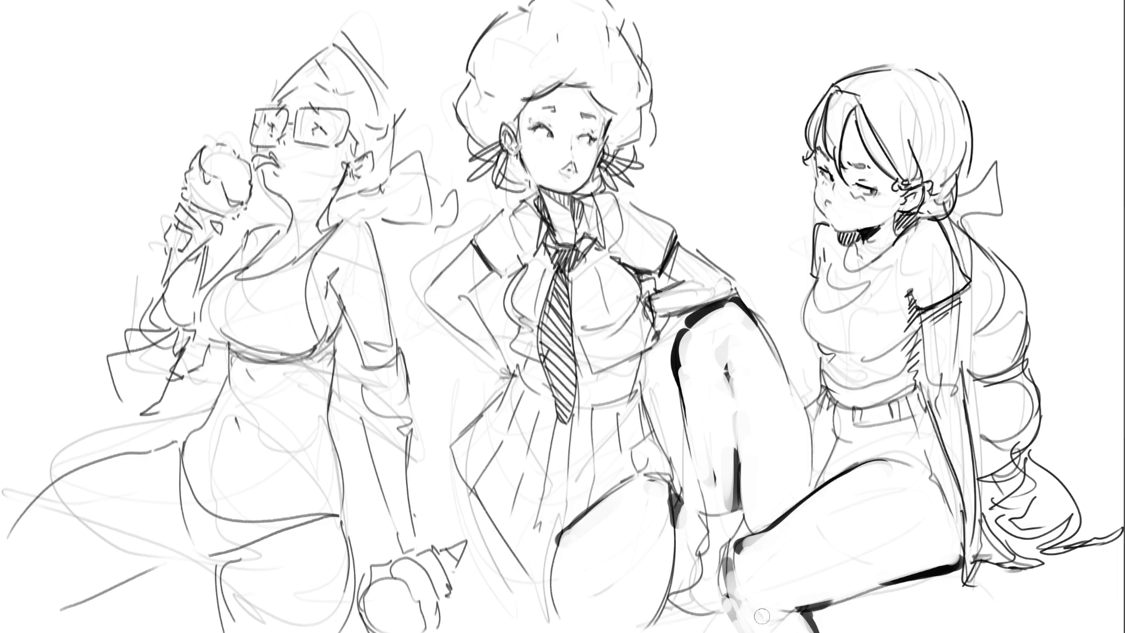
drag(732, 557, 778, 536)
mouse_move(814, 279)
mouse_down()
mouse_move(802, 321)
mouse_move(822, 393)
mouse_up()
mouse_move(812, 278)
mouse_down()
mouse_move(804, 313)
mouse_move(821, 380)
mouse_up()
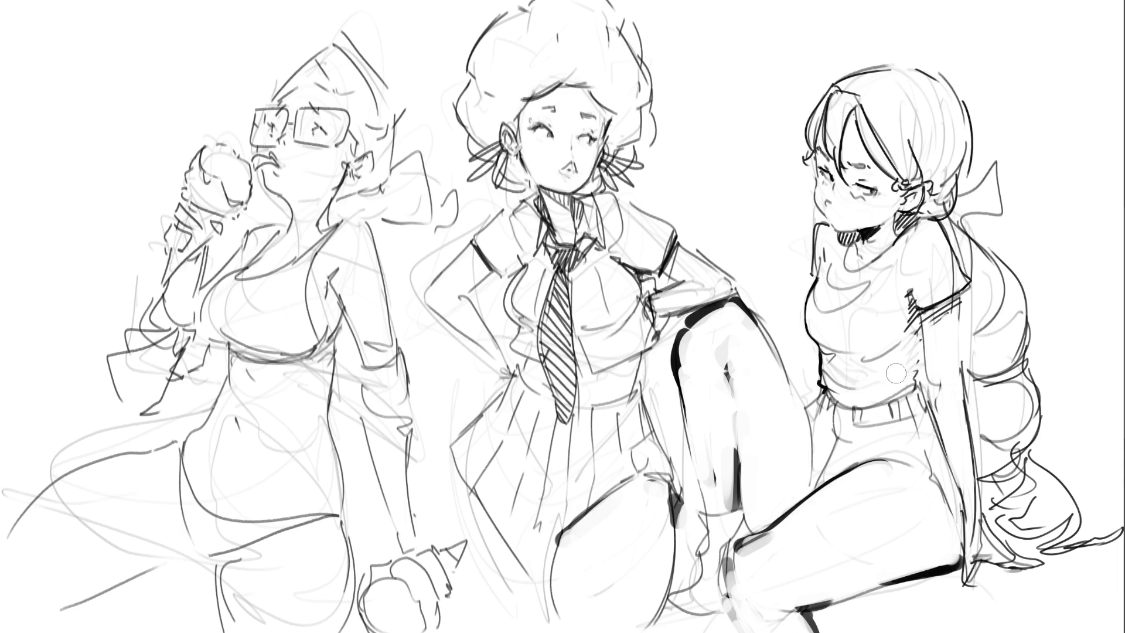
Try dark paint dabs on the right girl's shirt and undo both
click(912, 375)
key(ctrl+z)
drag(912, 366, 913, 341)
key(ctrl+z)
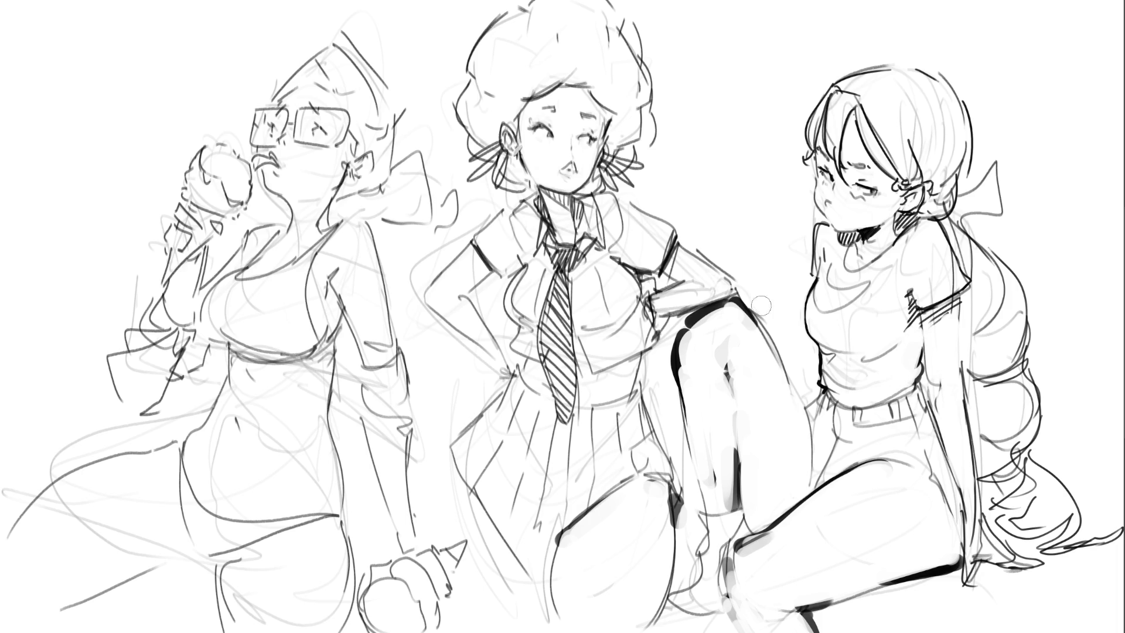
Ink the right girl's leg, waist, pocket and hip lines, and band the middle girl's sleeves dark
drag(798, 391, 810, 423)
drag(815, 403, 809, 414)
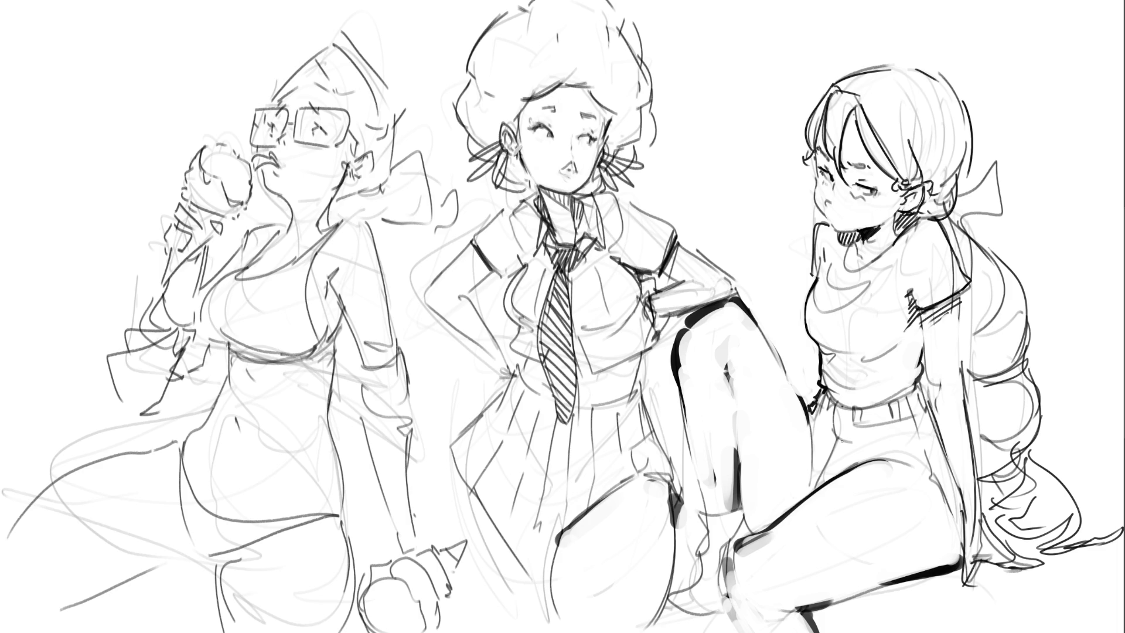
mouse_move(841, 407)
mouse_down()
mouse_move(846, 444)
mouse_move(821, 486)
mouse_up()
drag(912, 470, 961, 530)
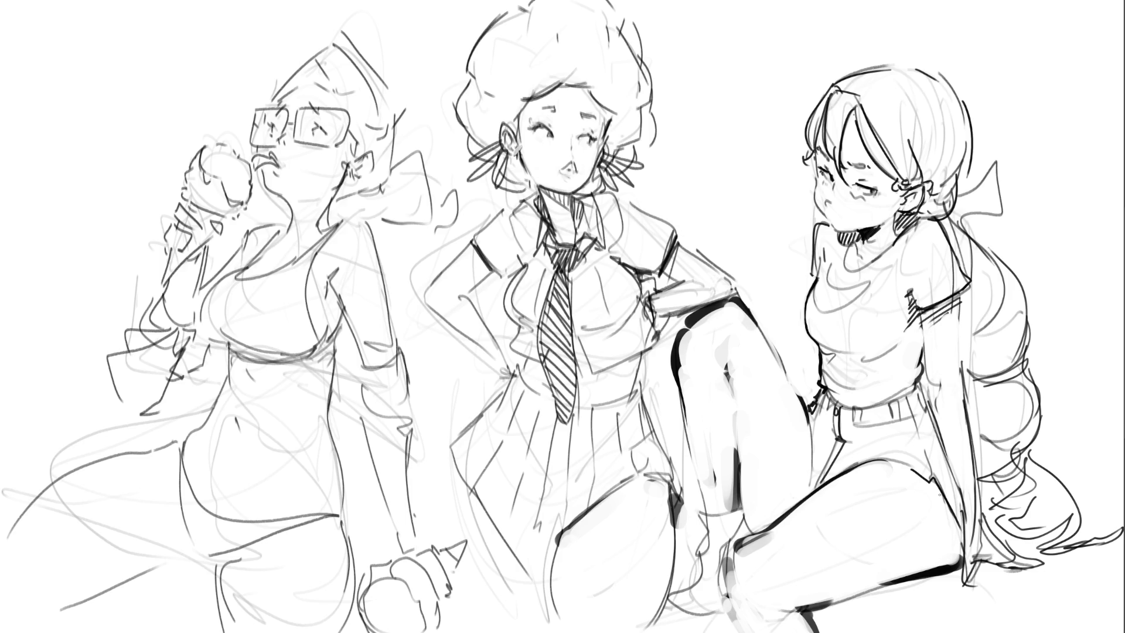
drag(677, 239, 662, 274)
drag(470, 245, 490, 279)
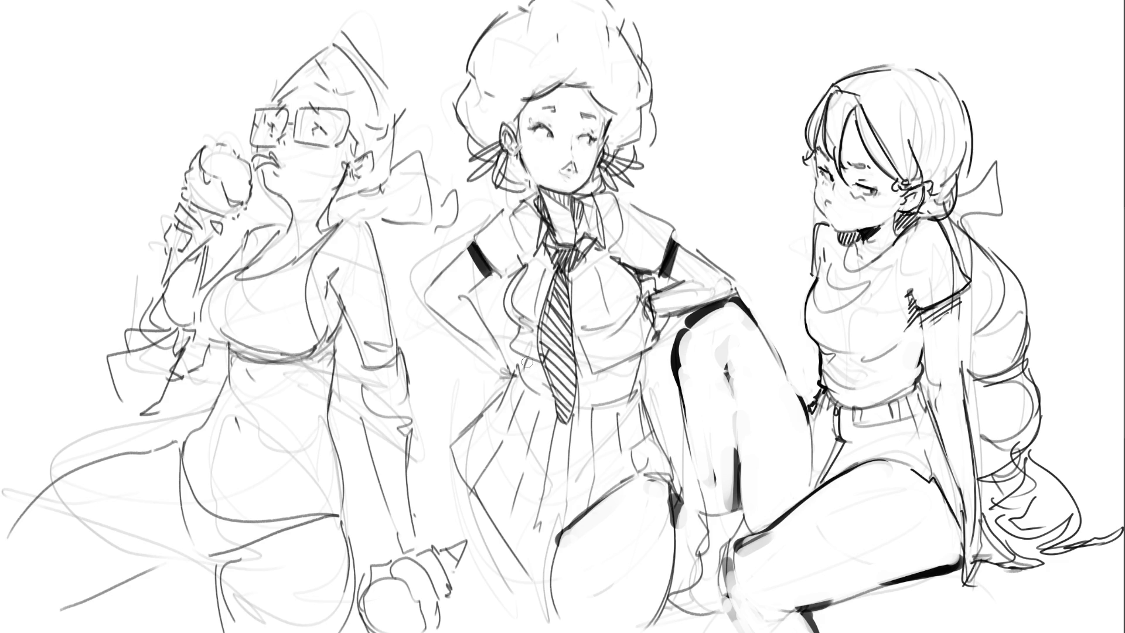
Shade the middle girl's waist, collar, neck and ears in soft grey
mouse_move(528, 363)
mouse_down()
mouse_move(546, 384)
mouse_move(589, 362)
mouse_move(577, 375)
mouse_move(576, 344)
mouse_move(597, 391)
mouse_move(639, 360)
mouse_move(632, 378)
mouse_move(579, 335)
mouse_move(638, 310)
mouse_move(627, 323)
mouse_move(647, 316)
mouse_move(653, 328)
mouse_move(662, 316)
mouse_up()
drag(549, 264, 553, 249)
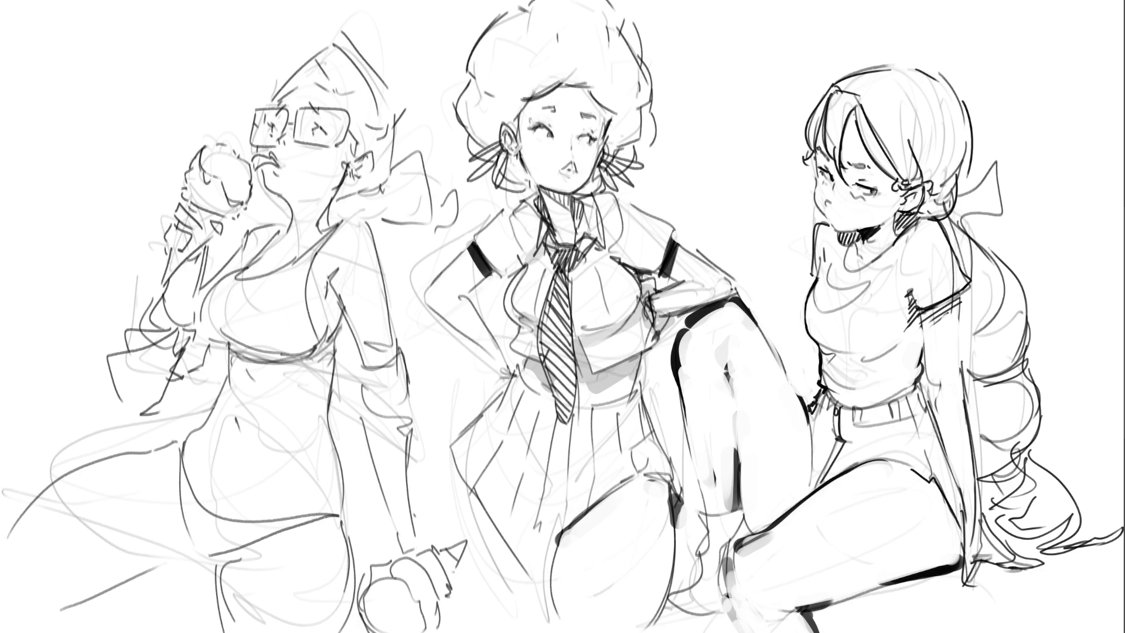
mouse_move(549, 193)
mouse_down()
mouse_move(580, 216)
mouse_move(515, 167)
mouse_move(509, 187)
mouse_up()
drag(586, 190, 636, 157)
mouse_move(473, 140)
mouse_down()
mouse_move(585, 81)
mouse_move(618, 143)
mouse_up()
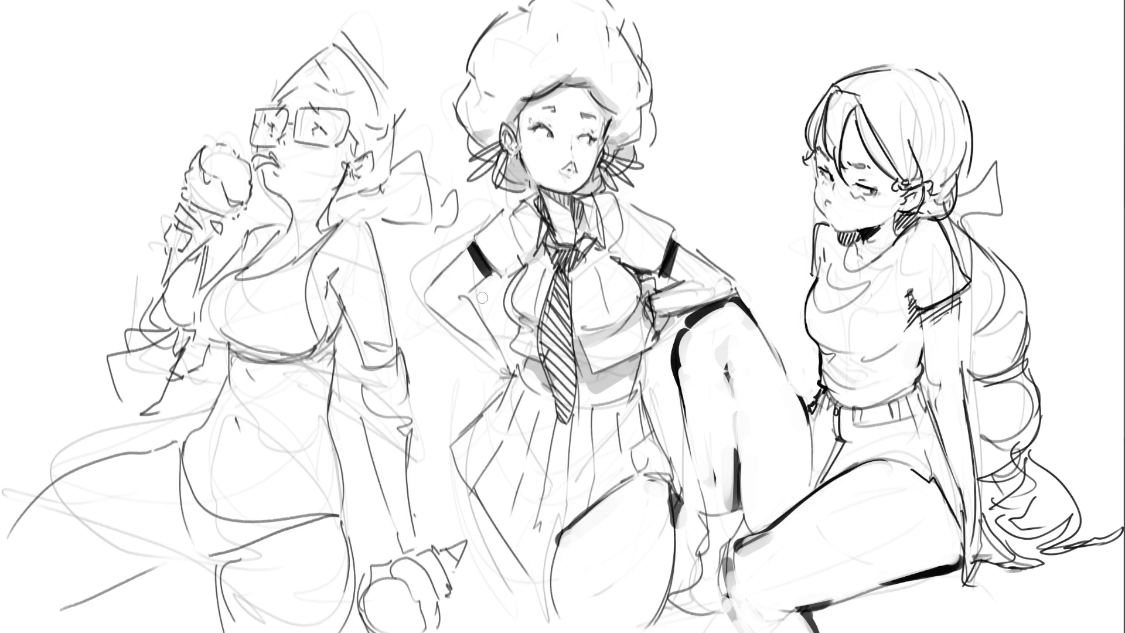
Add grey shading along her raised arm, down the skirt and below the hem
drag(436, 300, 513, 360)
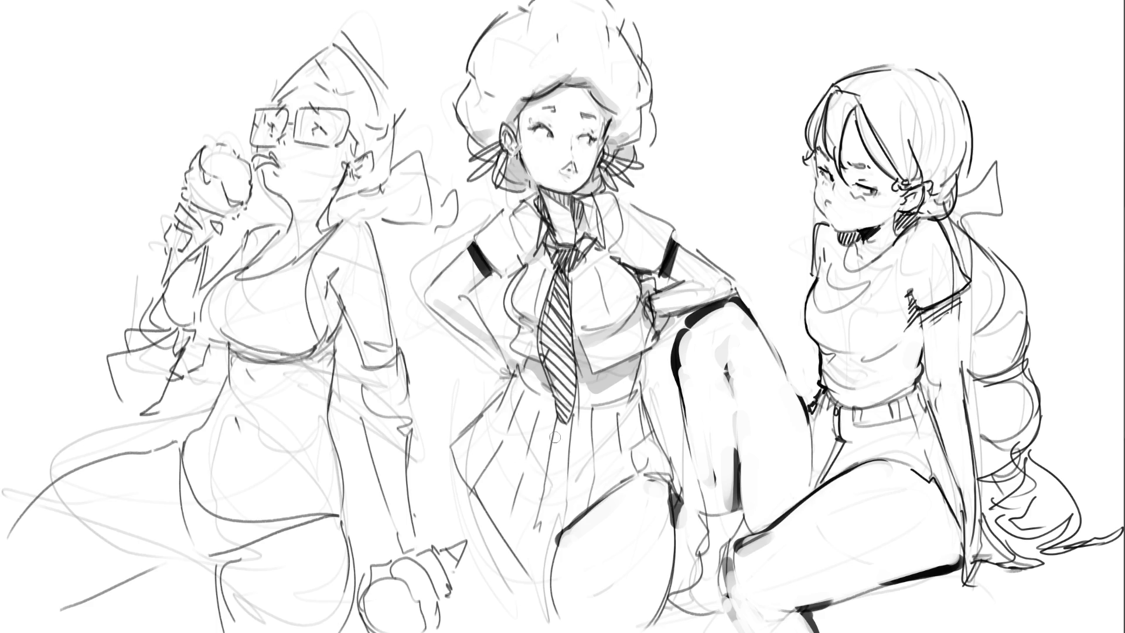
drag(550, 403, 562, 442)
mouse_move(549, 491)
mouse_down()
mouse_move(555, 529)
mouse_move(593, 468)
mouse_move(571, 521)
mouse_move(638, 454)
mouse_move(674, 534)
mouse_up()
drag(560, 530, 542, 588)
mouse_move(498, 505)
mouse_down()
mouse_move(548, 548)
mouse_move(504, 524)
mouse_move(539, 580)
mouse_move(505, 528)
mouse_move(527, 580)
mouse_up()
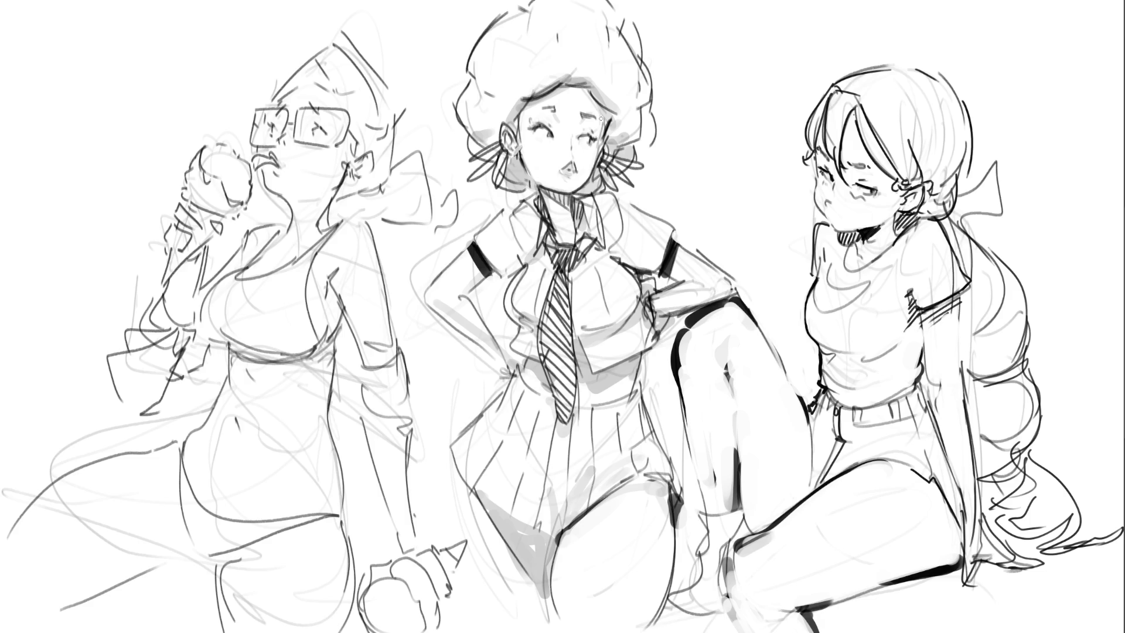
Draw a bracelet on the middle girl's wrist and begin outlining the left girl's cone and finger
mouse_move(489, 361)
mouse_down()
mouse_move(512, 358)
mouse_move(507, 345)
mouse_move(512, 372)
mouse_up()
mouse_move(500, 372)
mouse_down()
mouse_move(504, 385)
mouse_move(523, 364)
mouse_up()
mouse_move(180, 212)
mouse_down()
mouse_move(196, 229)
mouse_move(179, 204)
mouse_up()
drag(177, 202, 186, 210)
mouse_move(174, 223)
mouse_down()
mouse_move(175, 249)
mouse_move(189, 241)
mouse_move(166, 258)
mouse_up()
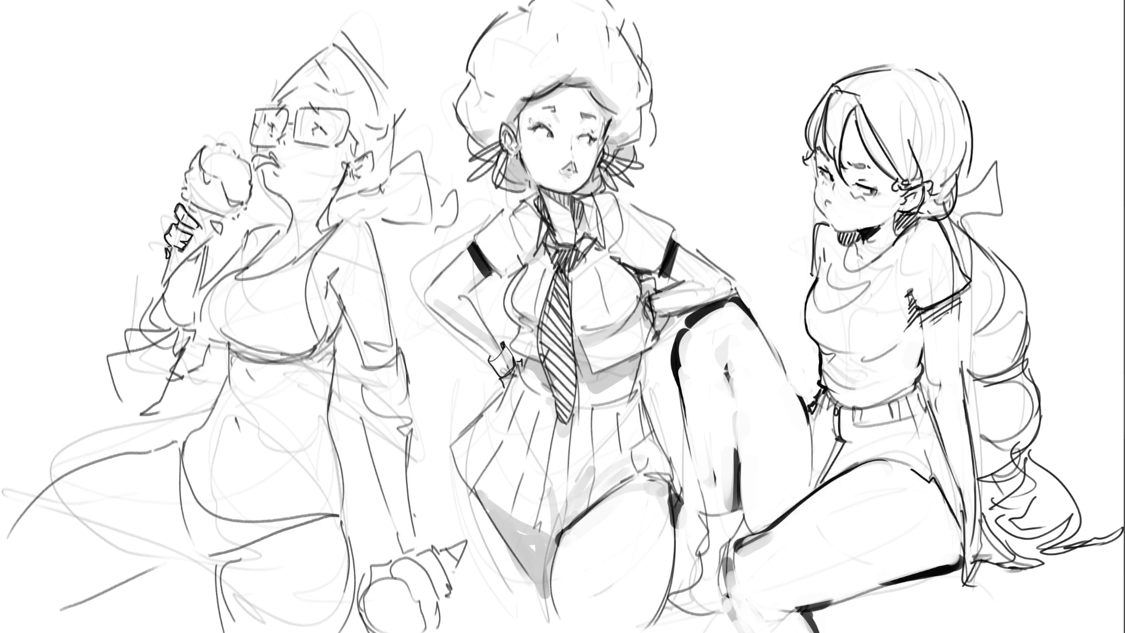
Ink the cone's V outline and rim, cross-hatch it as a waffle, and shade the scoop dark
mouse_move(167, 255)
mouse_down()
mouse_move(159, 285)
mouse_move(213, 232)
mouse_up()
drag(204, 212, 228, 220)
mouse_move(162, 274)
mouse_down()
mouse_move(199, 234)
mouse_move(163, 270)
mouse_up()
drag(209, 228, 192, 238)
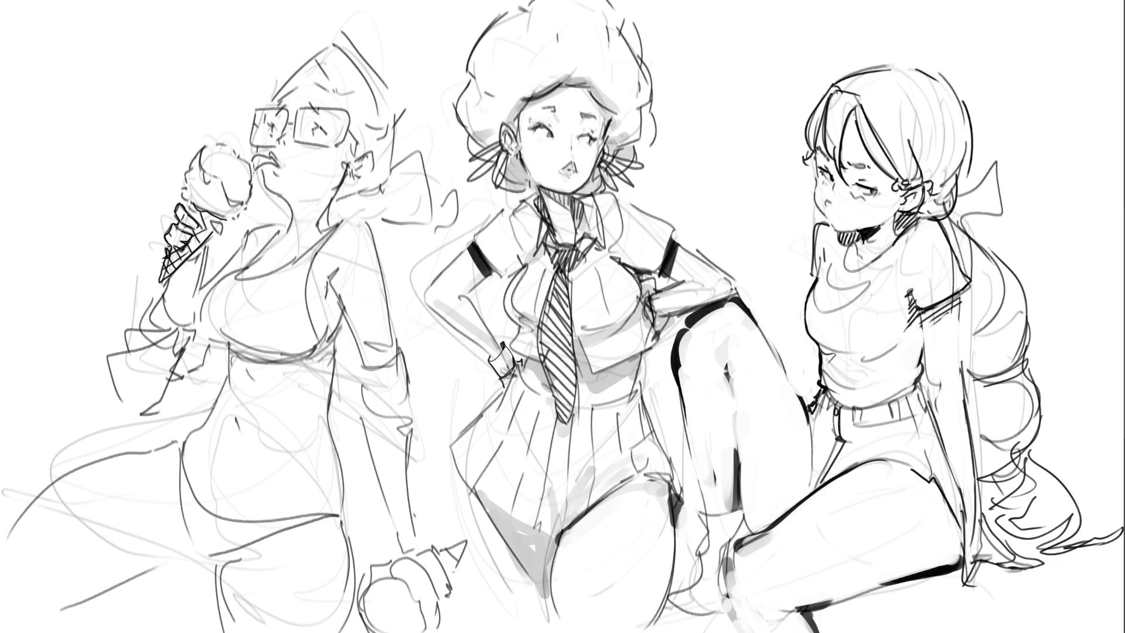
mouse_move(211, 164)
mouse_down()
mouse_move(205, 149)
mouse_move(206, 169)
mouse_move(237, 202)
mouse_move(242, 177)
mouse_move(218, 157)
mouse_move(236, 165)
mouse_up()
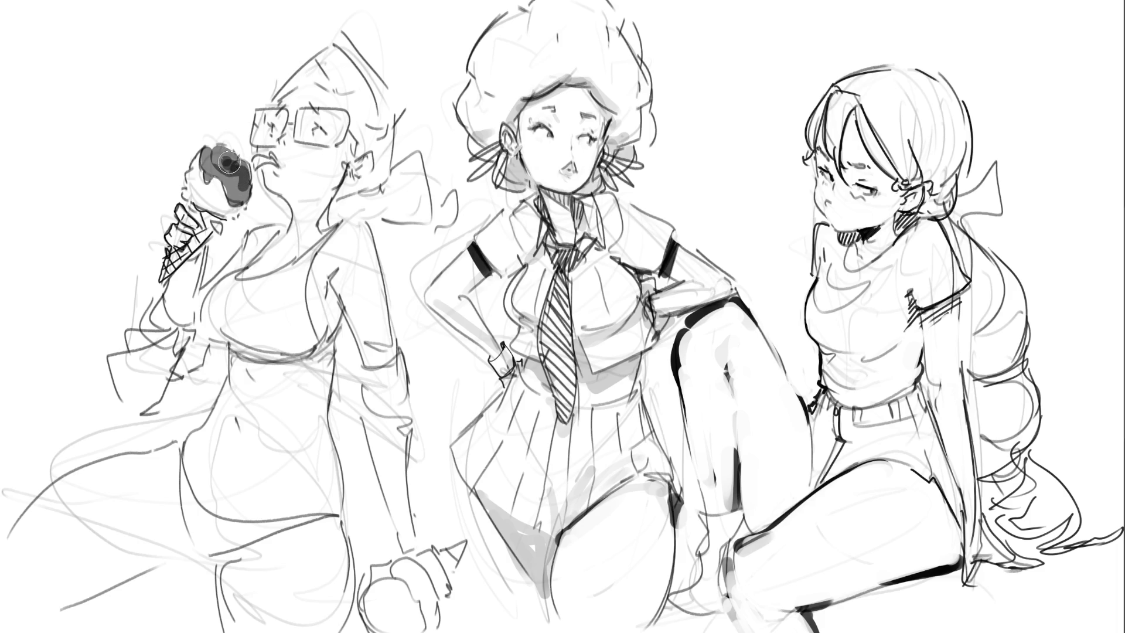
Undo the earlier scoop shading and repaint the upper scoop in dark grey
key(ctrl+z)
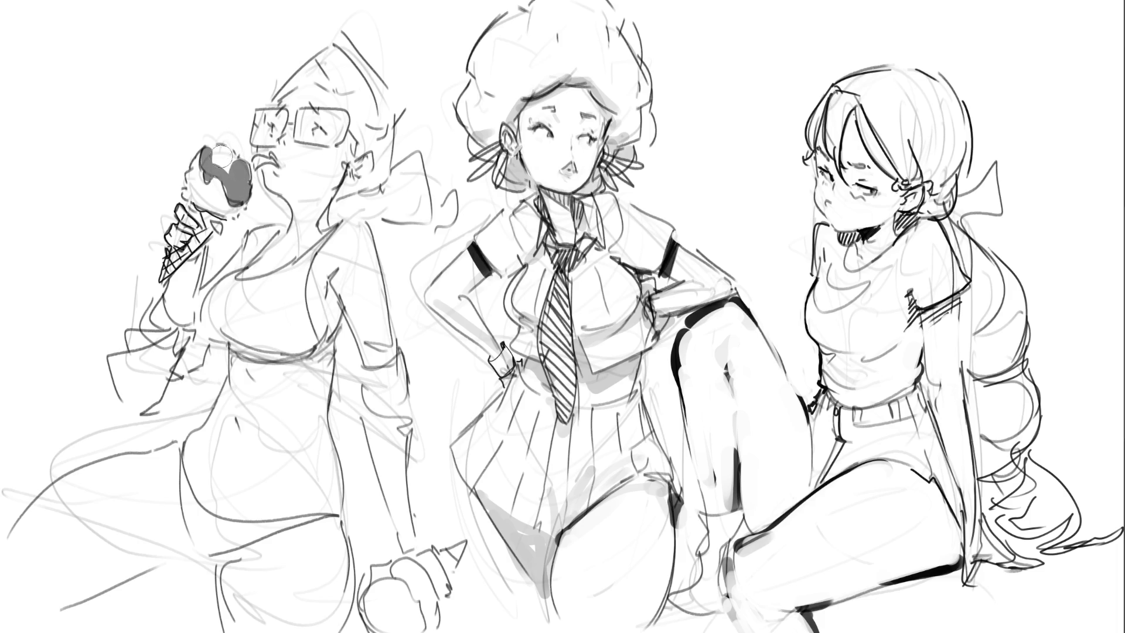
key(ctrl+z)
key(ctrl+z)
mouse_move(212, 156)
mouse_down()
mouse_move(213, 175)
mouse_move(240, 198)
mouse_move(245, 173)
mouse_move(230, 151)
mouse_move(245, 144)
mouse_up()
With a smaller brush, darken the mouth corner and fill the lower scoop dark
key(bracketleft)
drag(253, 162, 257, 170)
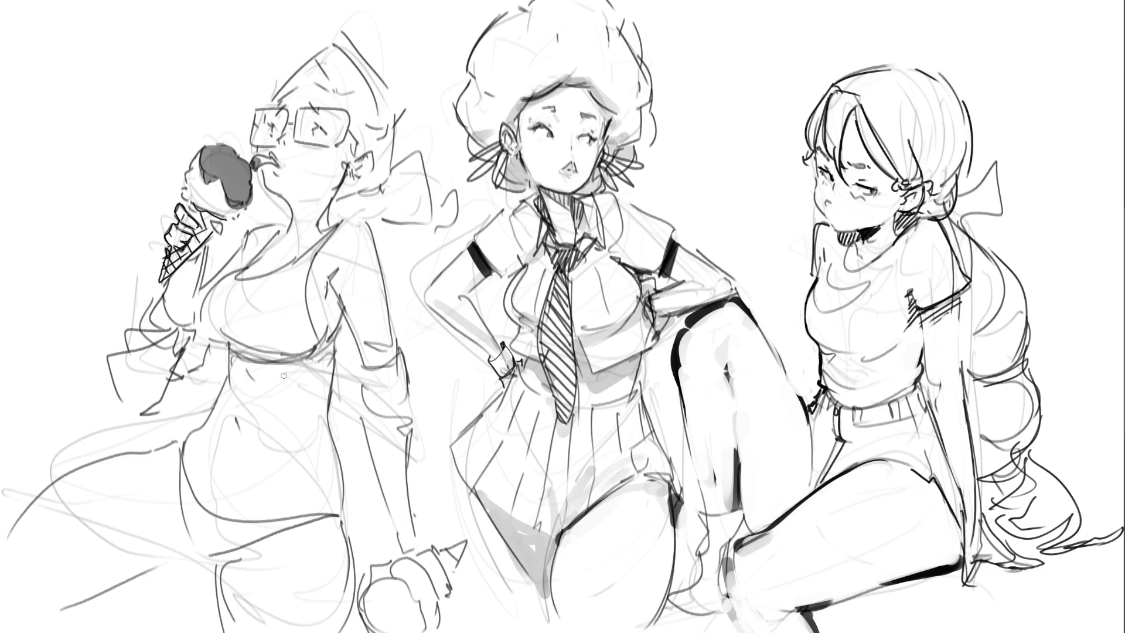
mouse_move(387, 612)
mouse_down()
mouse_move(369, 618)
mouse_move(403, 600)
mouse_move(414, 621)
mouse_move(400, 628)
mouse_move(397, 619)
mouse_move(418, 588)
mouse_up()
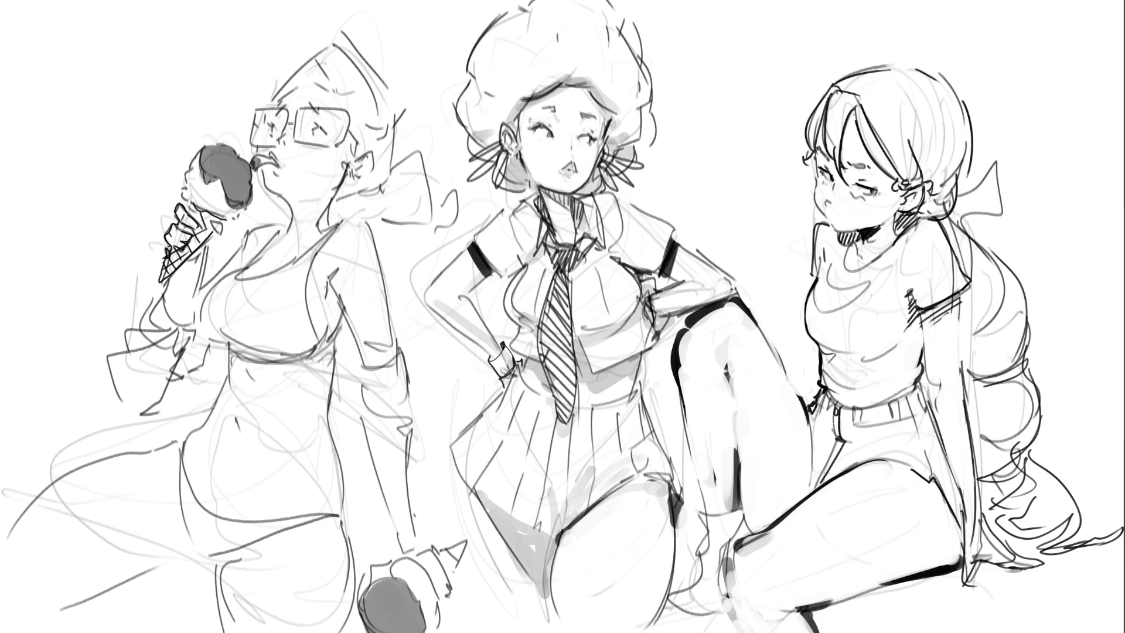
Draw the left girl's dark neckline, shoulder strap and shoulder curve, undoing the last reinforcing stroke
mouse_move(336, 226)
mouse_down()
mouse_move(299, 285)
mouse_move(317, 348)
mouse_move(229, 350)
mouse_move(333, 345)
mouse_up()
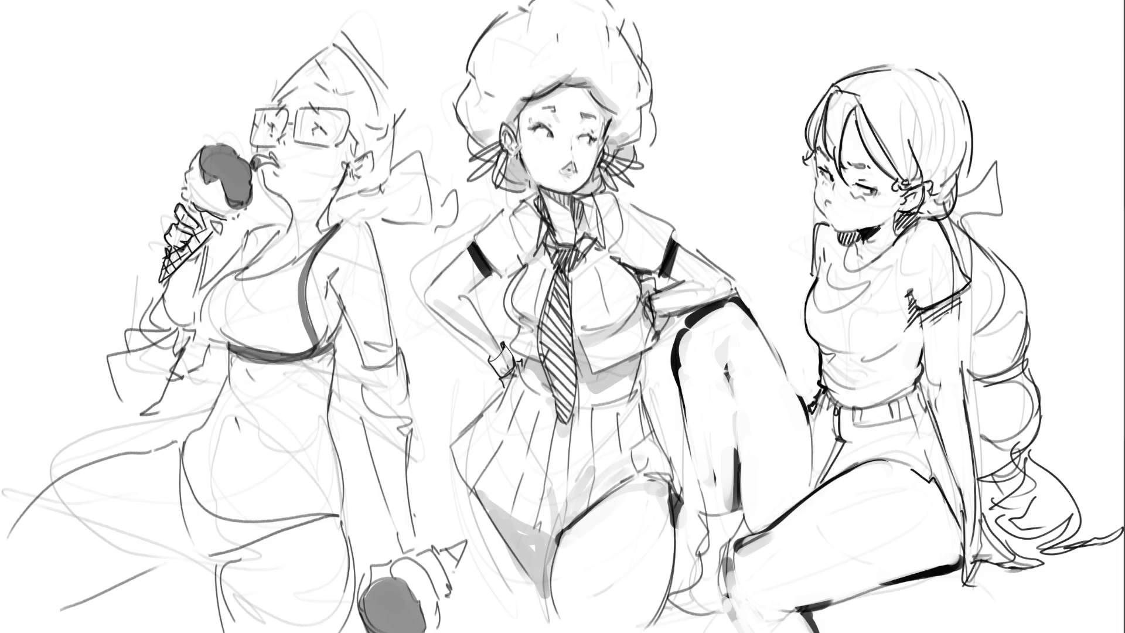
mouse_move(249, 276)
mouse_down()
mouse_move(237, 280)
mouse_move(305, 261)
mouse_move(339, 224)
mouse_up()
drag(252, 273, 278, 266)
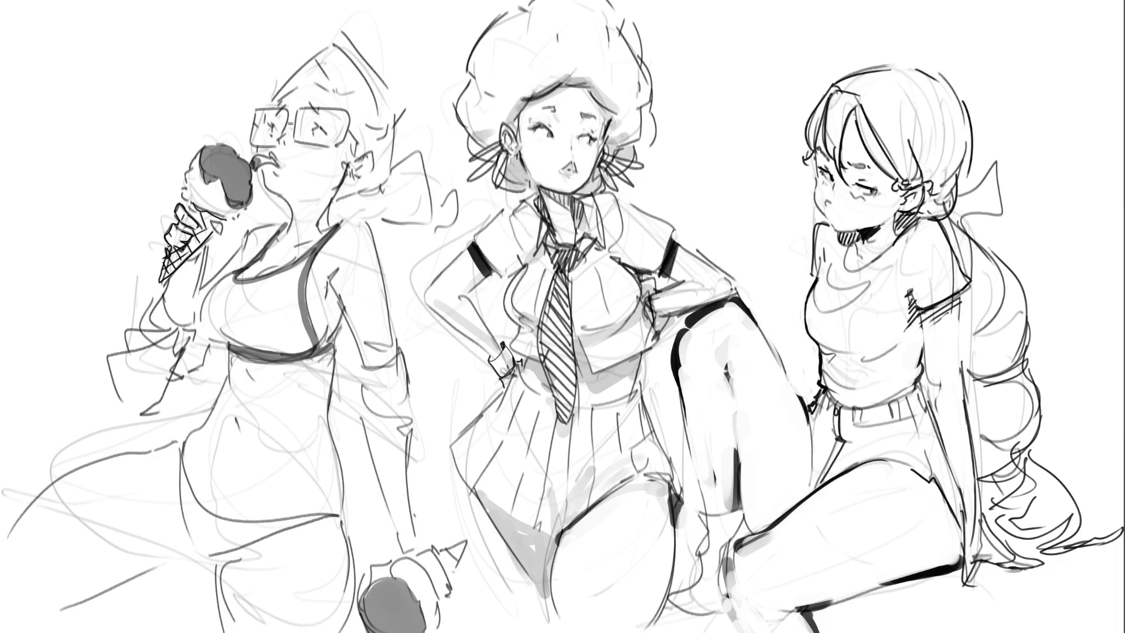
drag(336, 230, 374, 246)
drag(275, 226, 240, 252)
key(ctrl+z)
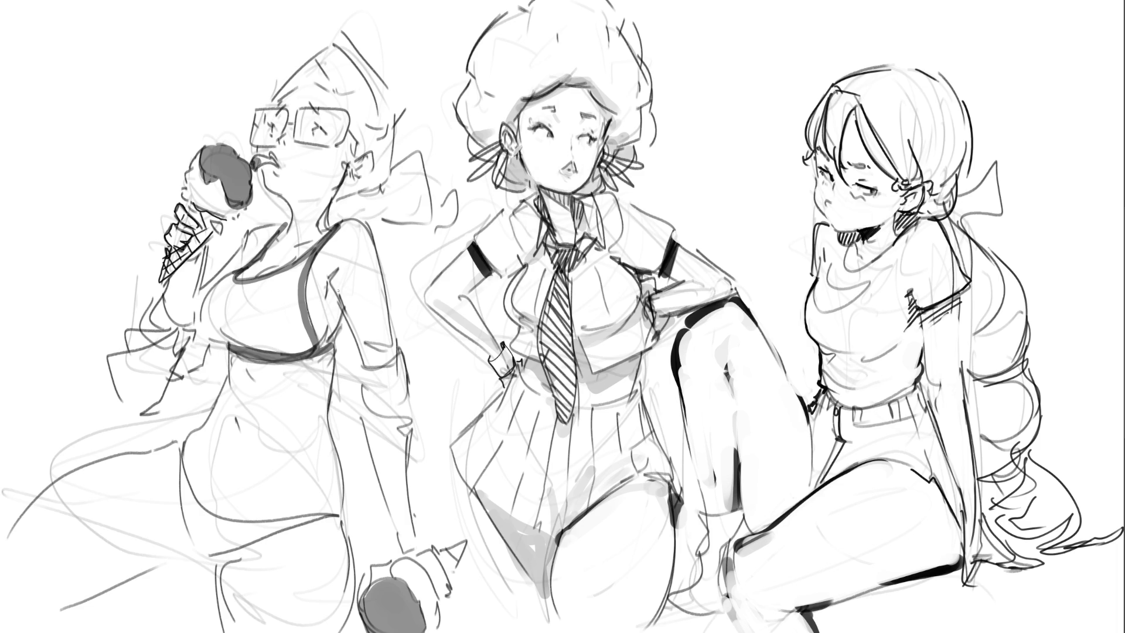
Enlarge the brush and try darker chest outline strokes, undoing and redoing them
key(bracketright)
mouse_move(211, 318)
mouse_down()
mouse_move(208, 334)
mouse_move(217, 294)
mouse_move(206, 328)
mouse_up()
mouse_move(229, 279)
mouse_down()
mouse_move(211, 301)
mouse_move(220, 287)
mouse_move(215, 341)
mouse_move(208, 319)
mouse_move(220, 339)
mouse_move(236, 288)
mouse_move(202, 325)
mouse_move(228, 343)
mouse_move(204, 321)
mouse_move(229, 282)
mouse_up()
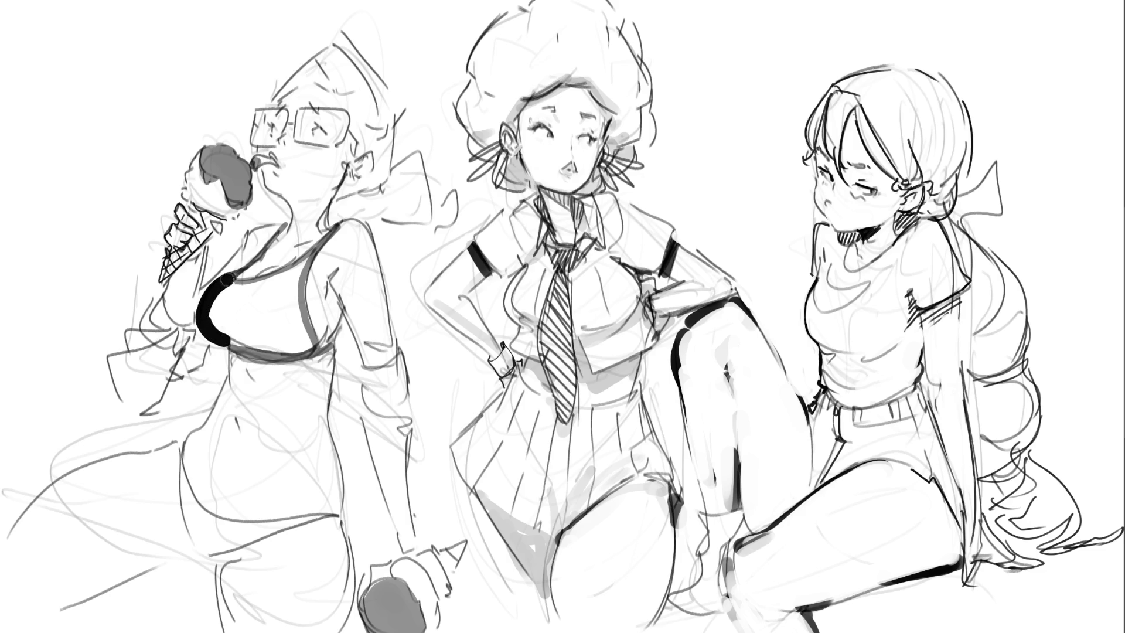
key(ctrl+z)
key(ctrl+z)
key(ctrl+z)
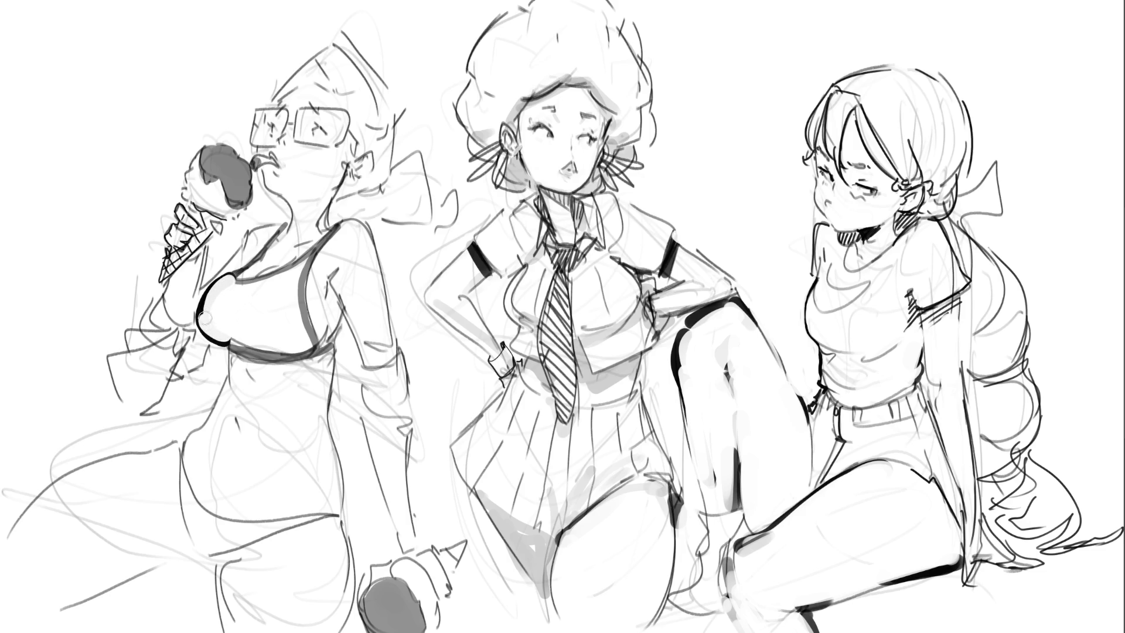
key(ctrl+z)
key(ctrl+z)
key(ctrl+z)
key(ctrl+z)
key(ctrl+z)
key(ctrl+z)
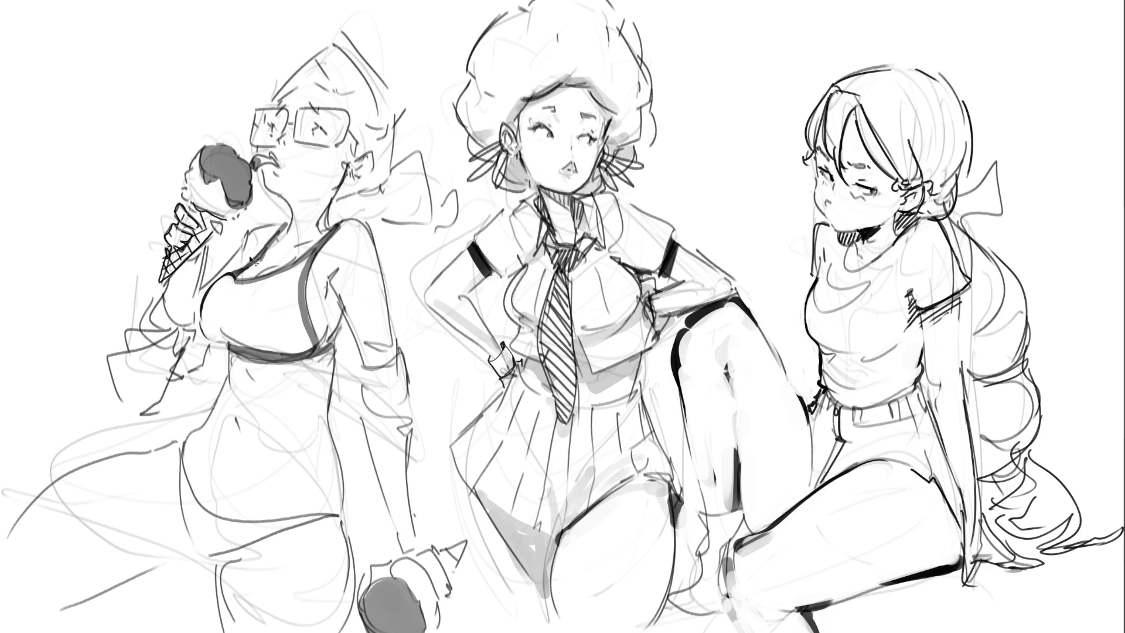
key(ctrl+shift+z)
key(ctrl+z)
key(ctrl+shift+z)
key(ctrl+shift+z)
key(ctrl+shift+z)
key(ctrl+z)
key(ctrl+z)
key(ctrl+z)
key(ctrl+shift+z)
key(ctrl+z)
Paint grey shading over the left figure's chest, side, under-chin area and neck
mouse_move(329, 293)
mouse_down()
mouse_move(337, 311)
mouse_move(326, 305)
mouse_move(329, 278)
mouse_move(332, 336)
mouse_move(331, 283)
mouse_move(328, 322)
mouse_up()
mouse_move(332, 319)
mouse_down()
mouse_move(324, 340)
mouse_move(335, 281)
mouse_up()
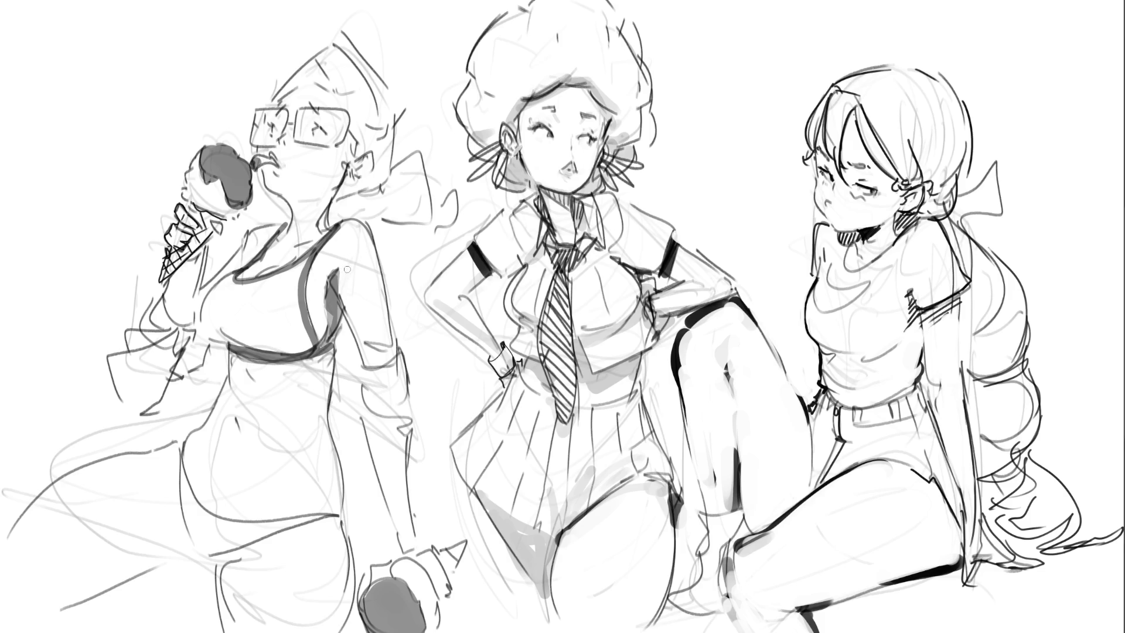
drag(332, 237, 350, 224)
drag(338, 273, 321, 347)
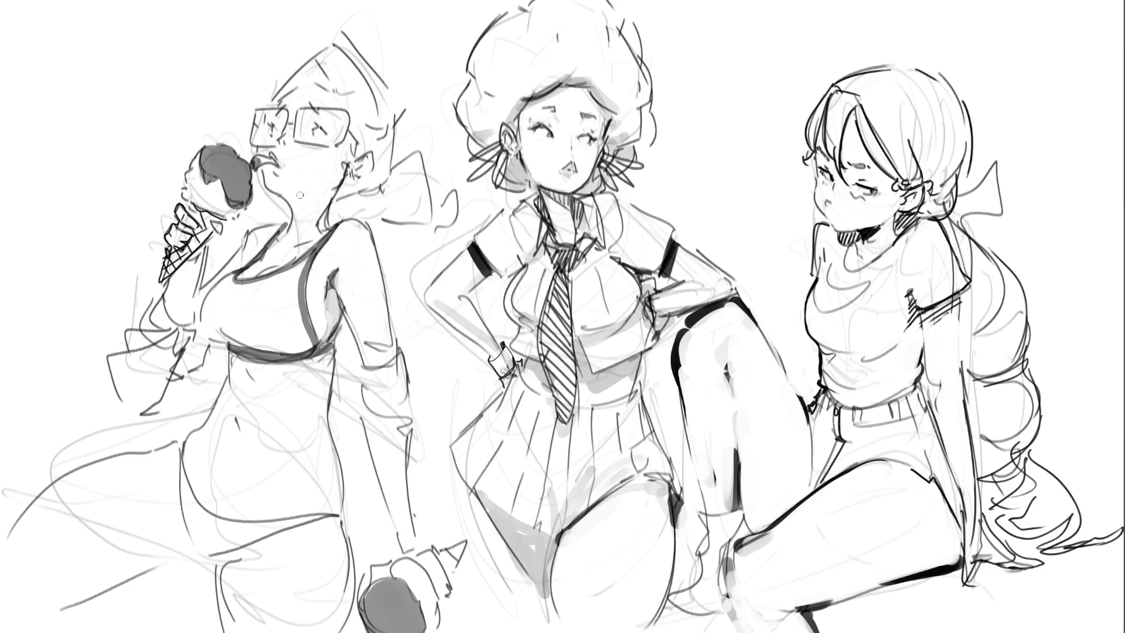
mouse_move(280, 199)
mouse_down()
mouse_move(334, 189)
mouse_move(296, 200)
mouse_move(305, 219)
mouse_move(319, 199)
mouse_move(322, 230)
mouse_move(287, 237)
mouse_move(304, 223)
mouse_move(260, 259)
mouse_up()
drag(335, 195, 322, 232)
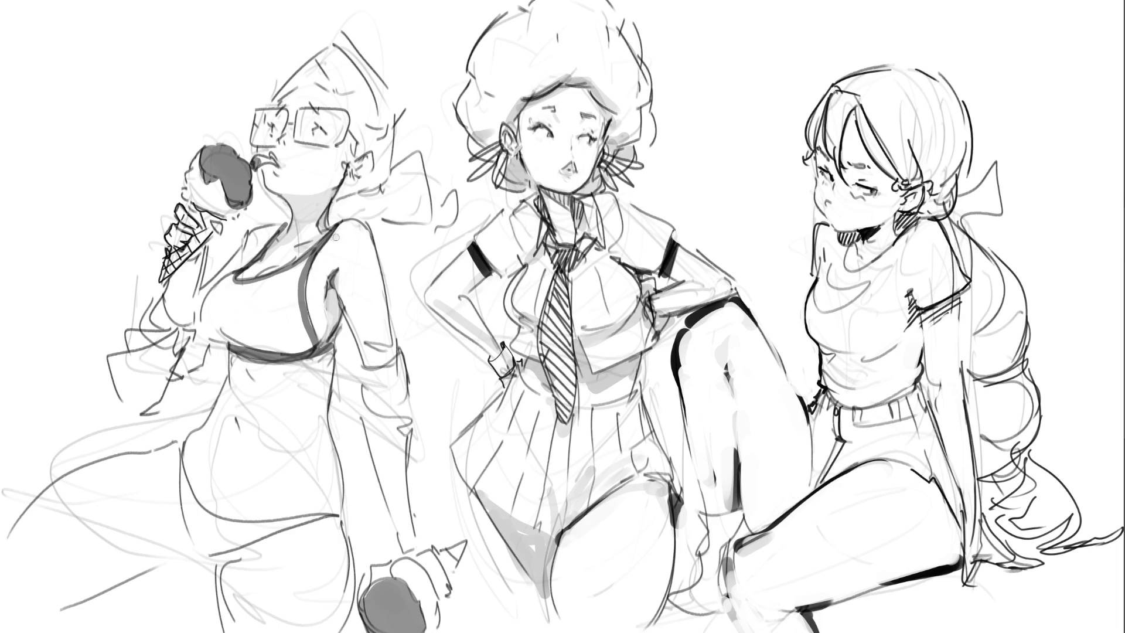
drag(264, 237, 253, 257)
mouse_move(354, 175)
mouse_down()
mouse_move(367, 157)
mouse_move(355, 170)
mouse_up()
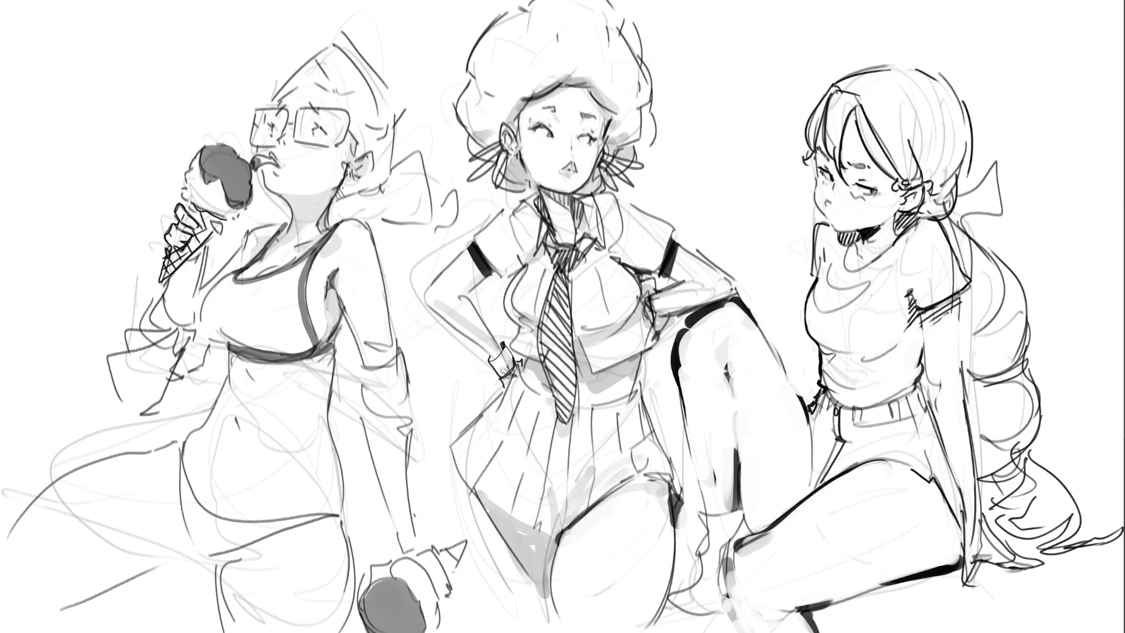
Hatch the neck below the ear and the bow with vertical strokes
mouse_move(346, 194)
mouse_down()
mouse_move(354, 175)
mouse_move(373, 171)
mouse_move(355, 218)
mouse_move(376, 221)
mouse_up()
mouse_move(382, 187)
mouse_down()
mouse_move(381, 223)
mouse_move(398, 228)
mouse_up()
drag(412, 168, 410, 223)
mouse_move(421, 163)
mouse_down()
mouse_move(416, 224)
mouse_move(437, 223)
mouse_up()
drag(445, 206, 448, 222)
drag(456, 196, 454, 214)
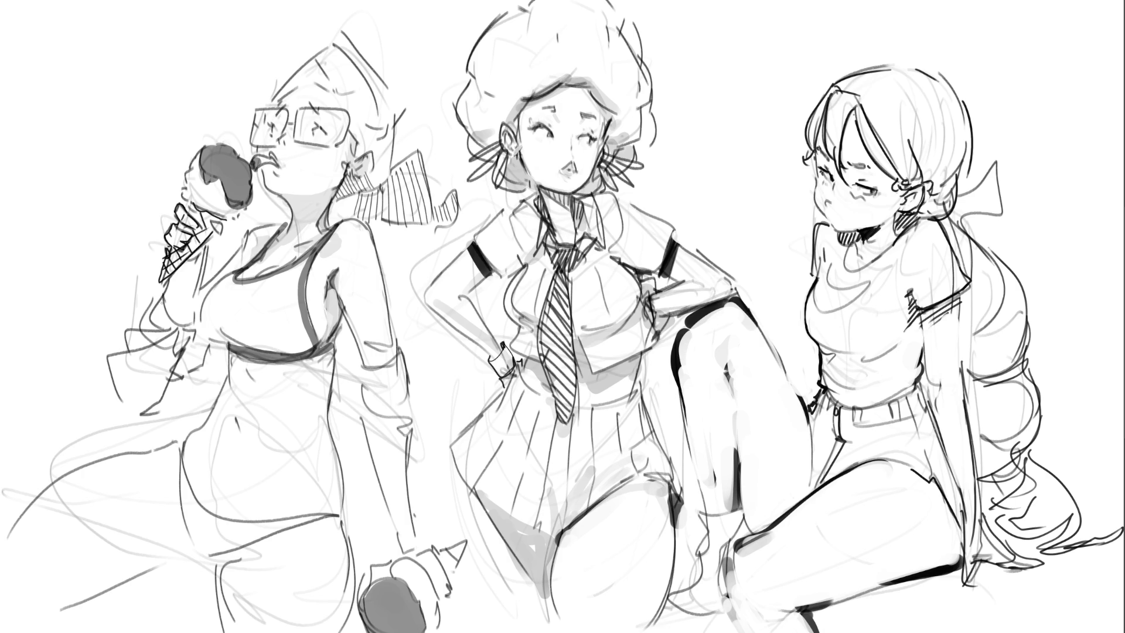
Ink the chest line, erase stray sketch lines, and paint the wristband and elbow pad dark
mouse_move(162, 301)
mouse_down()
mouse_move(186, 329)
mouse_move(177, 353)
mouse_move(198, 339)
mouse_up()
key(e)
mouse_move(147, 290)
mouse_down()
mouse_move(120, 393)
mouse_move(108, 380)
mouse_move(158, 404)
mouse_up()
drag(146, 363, 170, 383)
key(e)
mouse_move(157, 325)
mouse_down()
mouse_move(182, 343)
mouse_move(197, 323)
mouse_up()
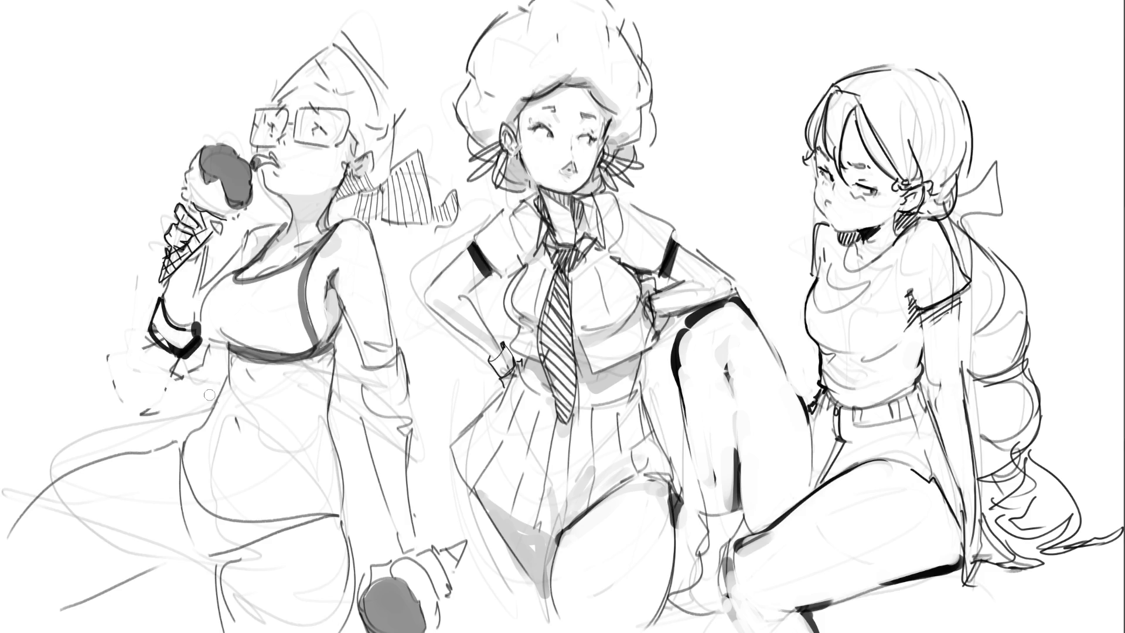
mouse_move(360, 370)
mouse_down()
mouse_move(398, 371)
mouse_move(413, 418)
mouse_up()
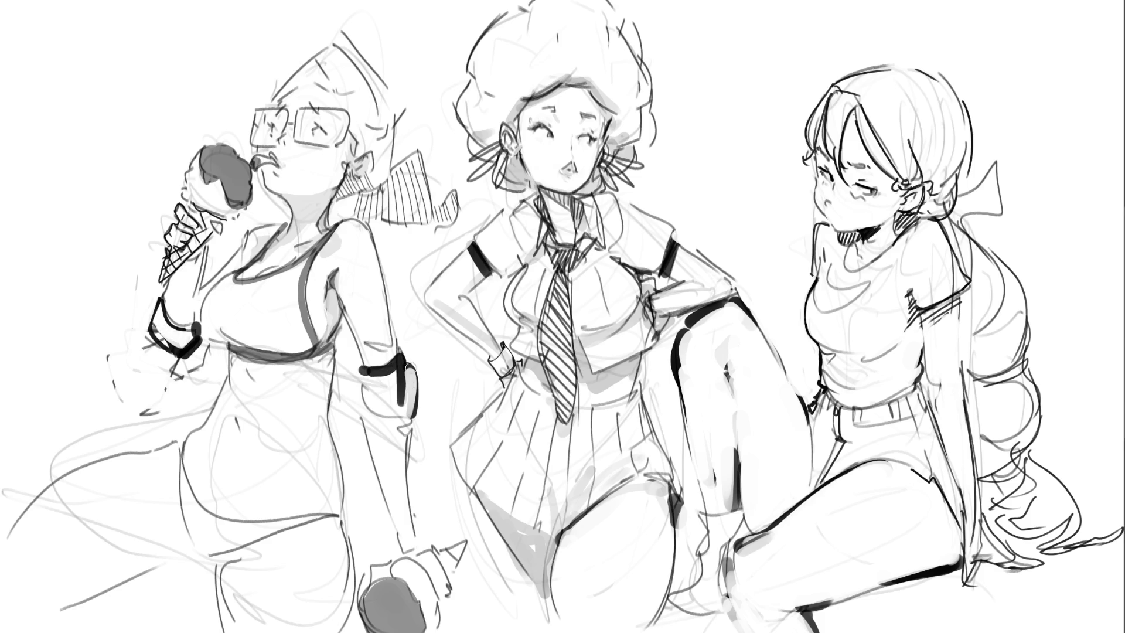
mouse_move(378, 373)
mouse_down()
mouse_move(365, 373)
mouse_move(366, 404)
mouse_move(393, 432)
mouse_move(407, 410)
mouse_move(393, 376)
mouse_move(374, 416)
mouse_move(388, 404)
mouse_move(399, 423)
mouse_move(410, 404)
mouse_up()
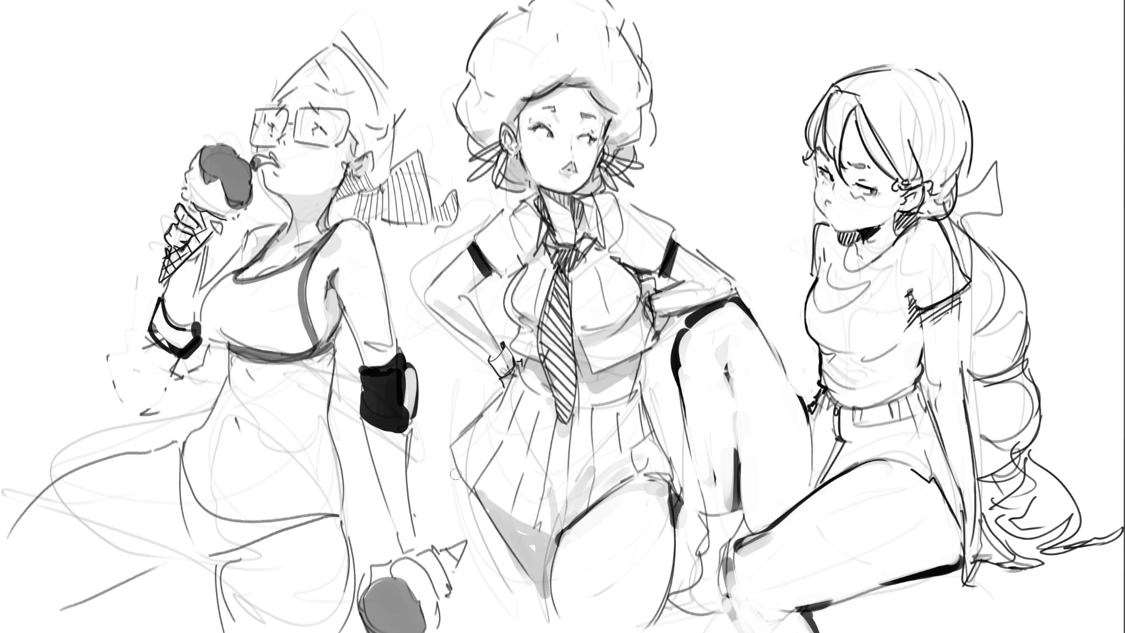
Shade under the bust, the neck and the chest-arm edge, and darken the cone lines
mouse_move(209, 334)
mouse_down()
mouse_move(325, 314)
mouse_move(321, 249)
mouse_up()
mouse_move(258, 270)
mouse_down()
mouse_move(284, 258)
mouse_move(321, 208)
mouse_up()
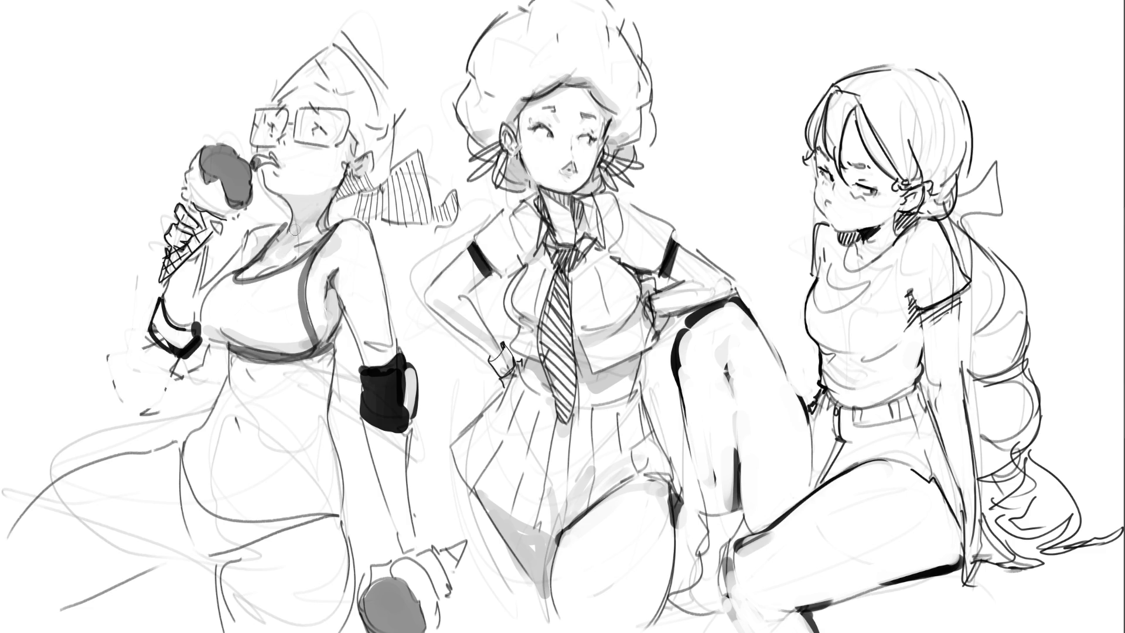
drag(253, 248, 183, 313)
drag(211, 244, 174, 282)
mouse_move(193, 274)
mouse_down()
mouse_move(178, 343)
mouse_move(181, 248)
mouse_up()
mouse_move(196, 237)
mouse_down()
mouse_move(234, 199)
mouse_move(207, 196)
mouse_move(240, 188)
mouse_move(246, 173)
mouse_up()
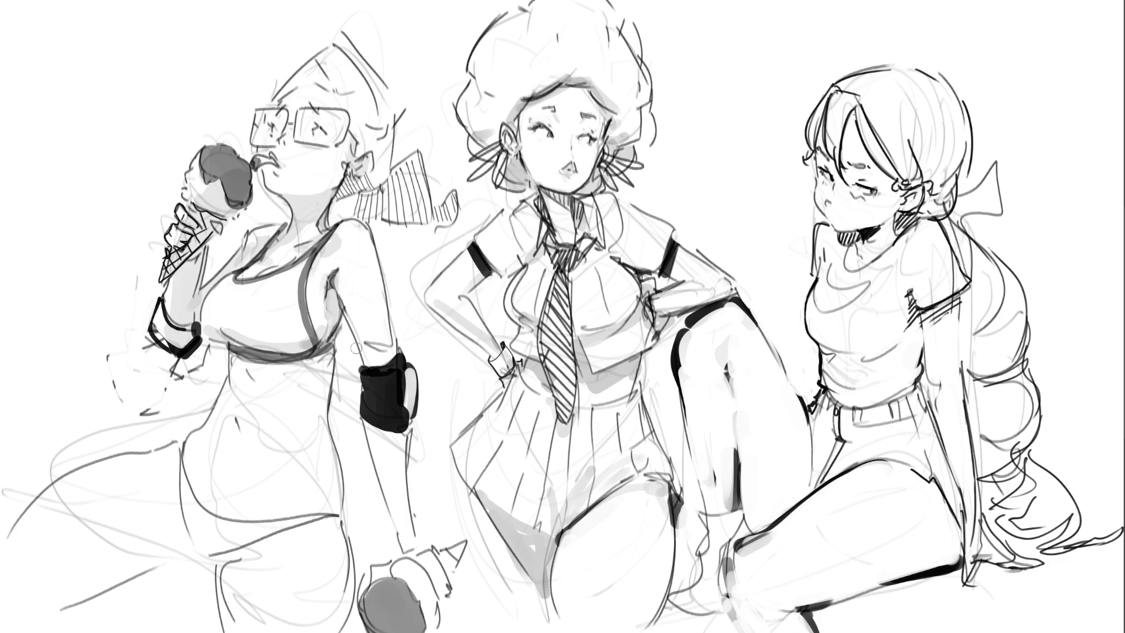
Darken and thicken the underarm contour and touch up the underbust line, undoing stray strokes
drag(342, 317, 335, 378)
drag(347, 322, 335, 347)
drag(381, 347, 363, 342)
key(ctrl+z)
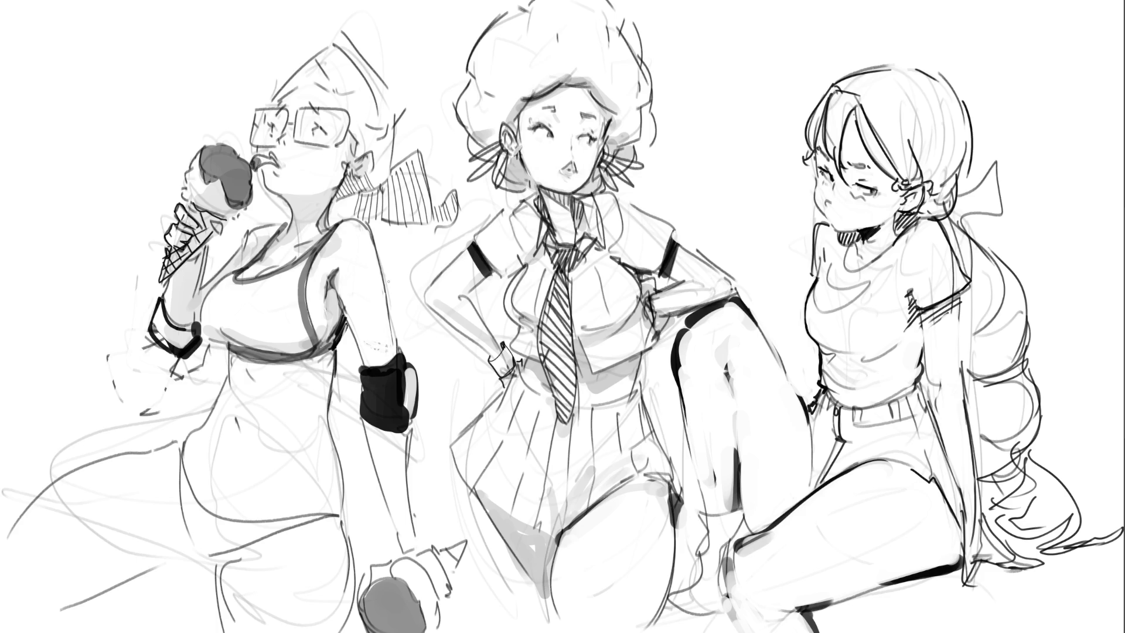
mouse_move(226, 346)
mouse_down()
mouse_move(229, 381)
mouse_move(272, 355)
mouse_up()
drag(245, 359, 261, 371)
key(ctrl+z)
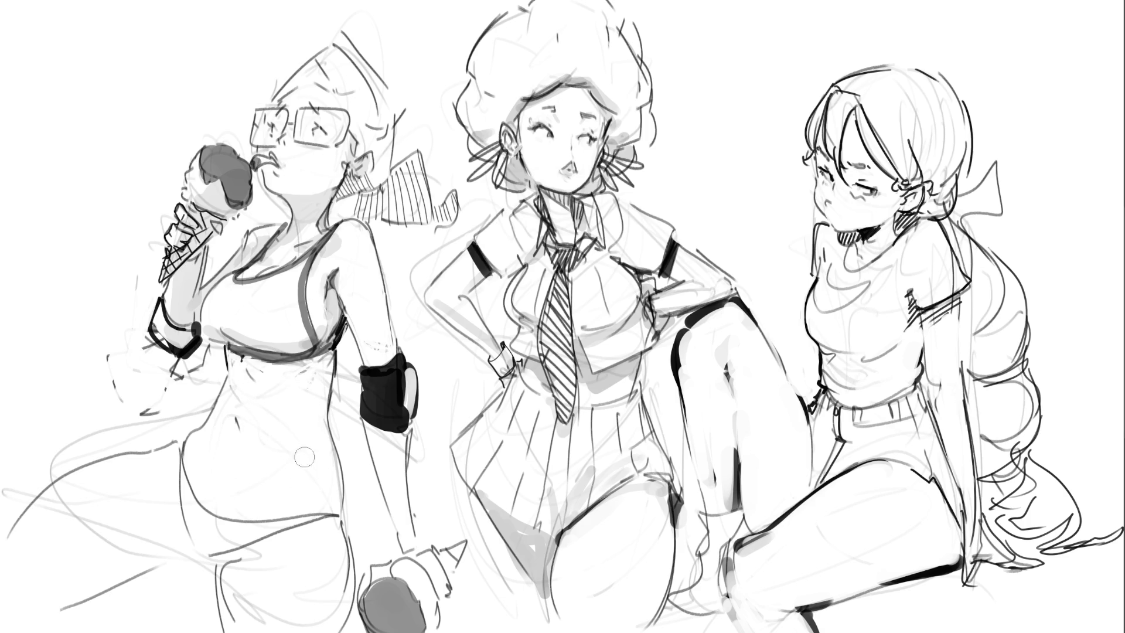
Dab and blend grey shading over the left girl's belly, side and hip
click(248, 391)
click(297, 456)
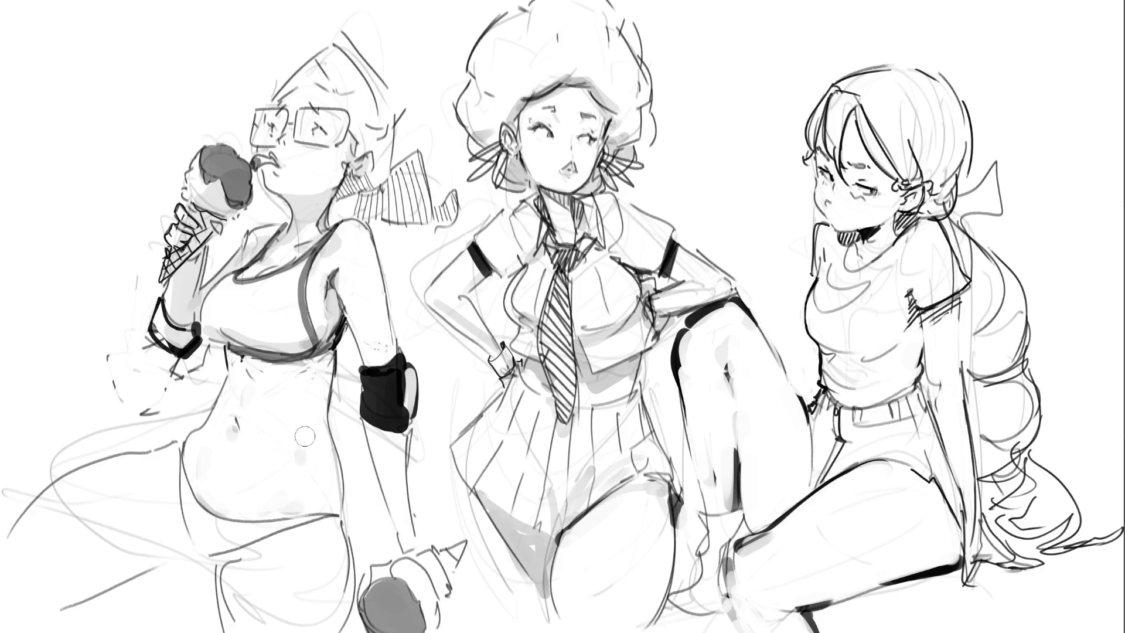
click(294, 511)
click(301, 506)
click(334, 501)
click(290, 496)
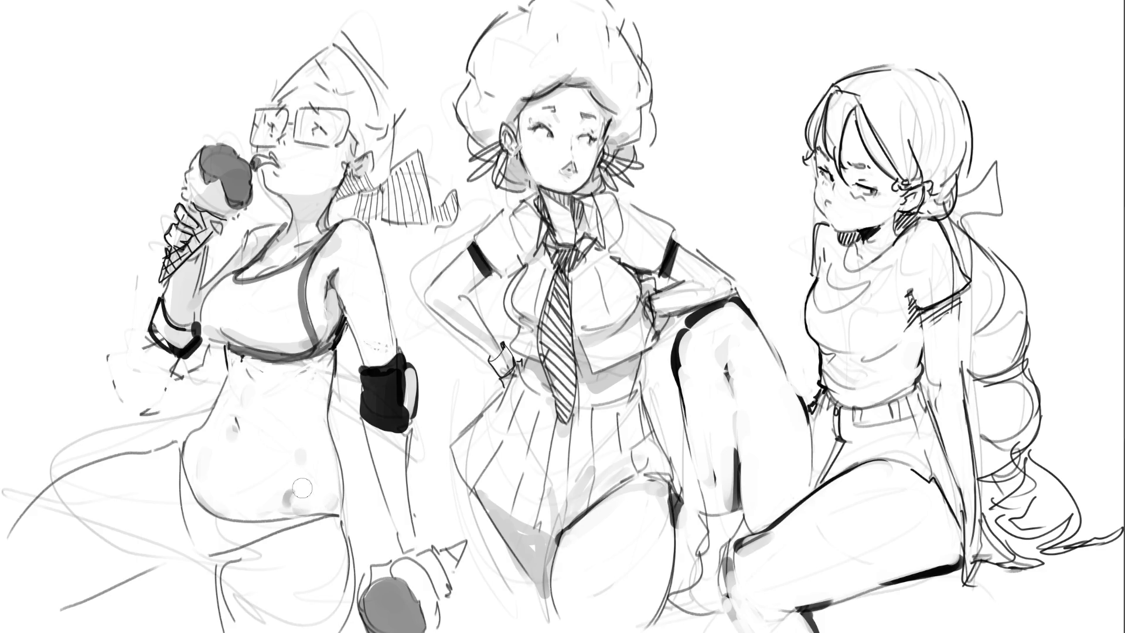
click(287, 492)
click(203, 448)
mouse_move(204, 447)
mouse_down()
mouse_move(235, 380)
mouse_move(218, 429)
mouse_move(214, 372)
mouse_move(206, 409)
mouse_move(221, 355)
mouse_up()
click(172, 469)
Shade the thigh and leg, then trace a darker lower-leg outline
drag(170, 508, 188, 556)
drag(171, 463, 197, 595)
mouse_move(162, 501)
mouse_down()
mouse_move(188, 568)
mouse_move(162, 519)
mouse_up()
mouse_move(190, 564)
mouse_down()
mouse_move(76, 610)
mouse_move(176, 583)
mouse_up()
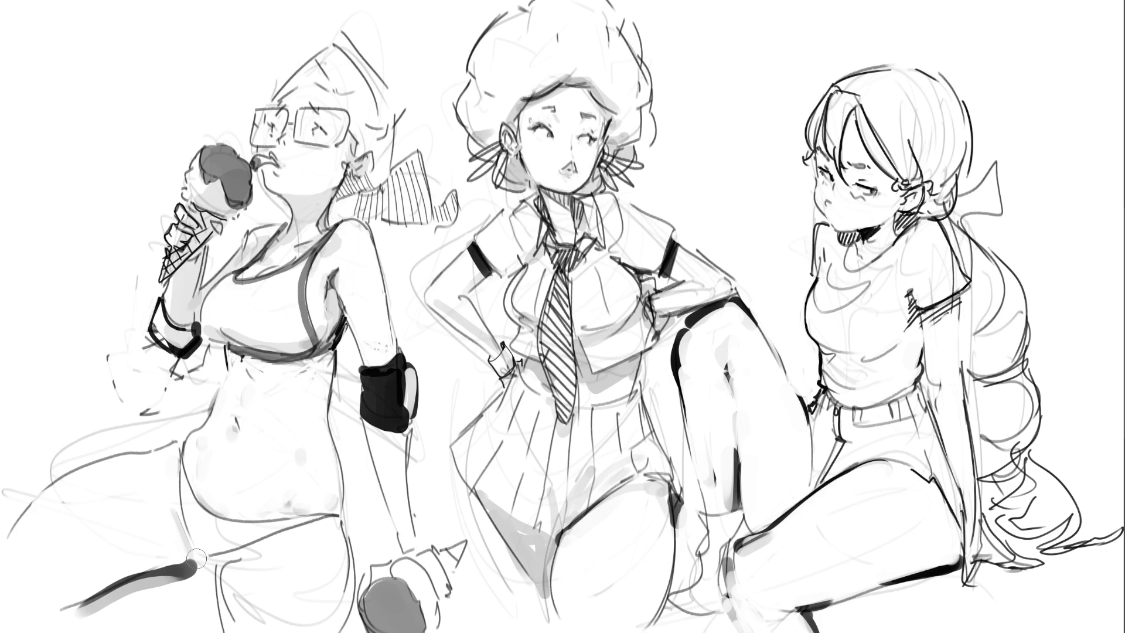
click(224, 561)
mouse_move(224, 560)
mouse_down()
mouse_move(287, 545)
mouse_move(230, 571)
mouse_move(243, 628)
mouse_move(225, 627)
mouse_up()
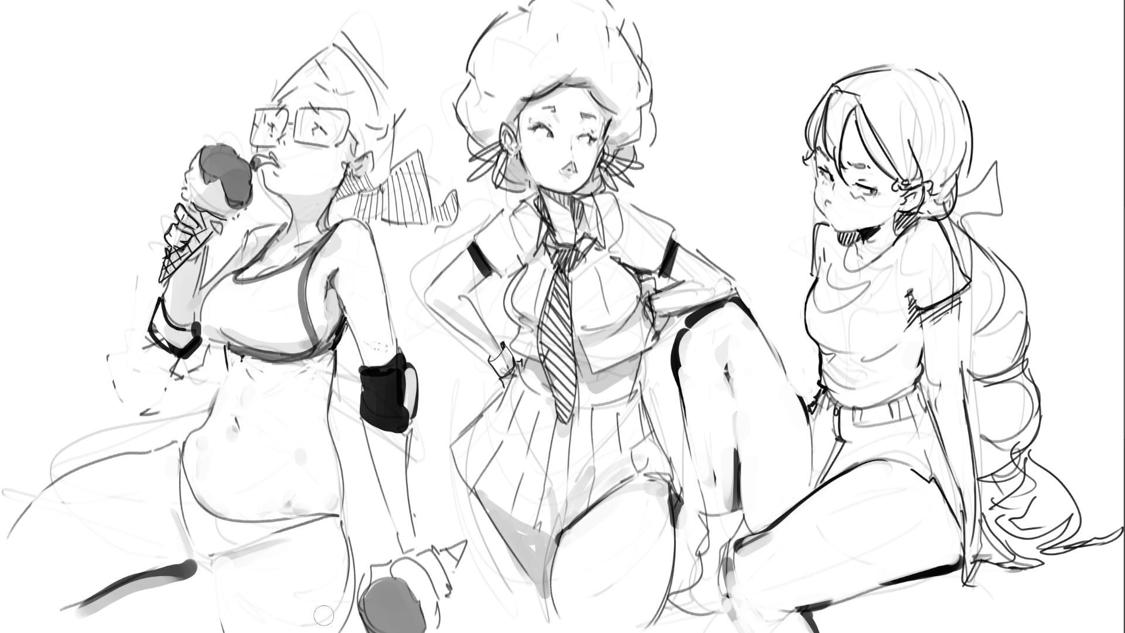
click(338, 525)
mouse_move(333, 540)
mouse_down()
mouse_move(331, 531)
mouse_move(340, 559)
mouse_move(363, 533)
mouse_move(356, 586)
mouse_up()
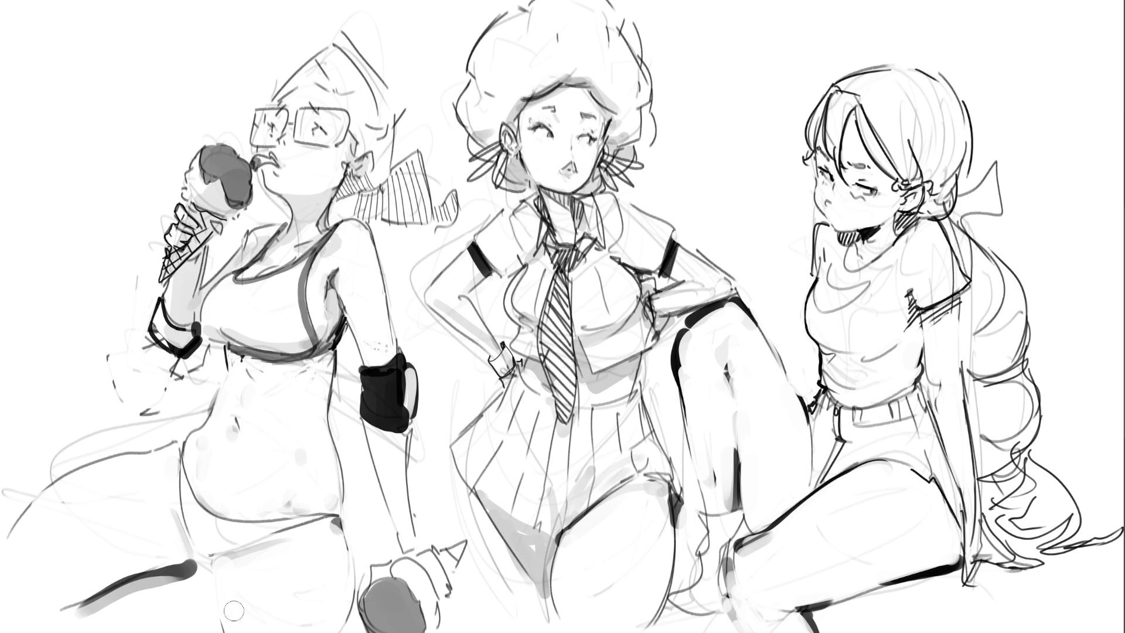
drag(229, 568, 221, 630)
drag(183, 573, 204, 566)
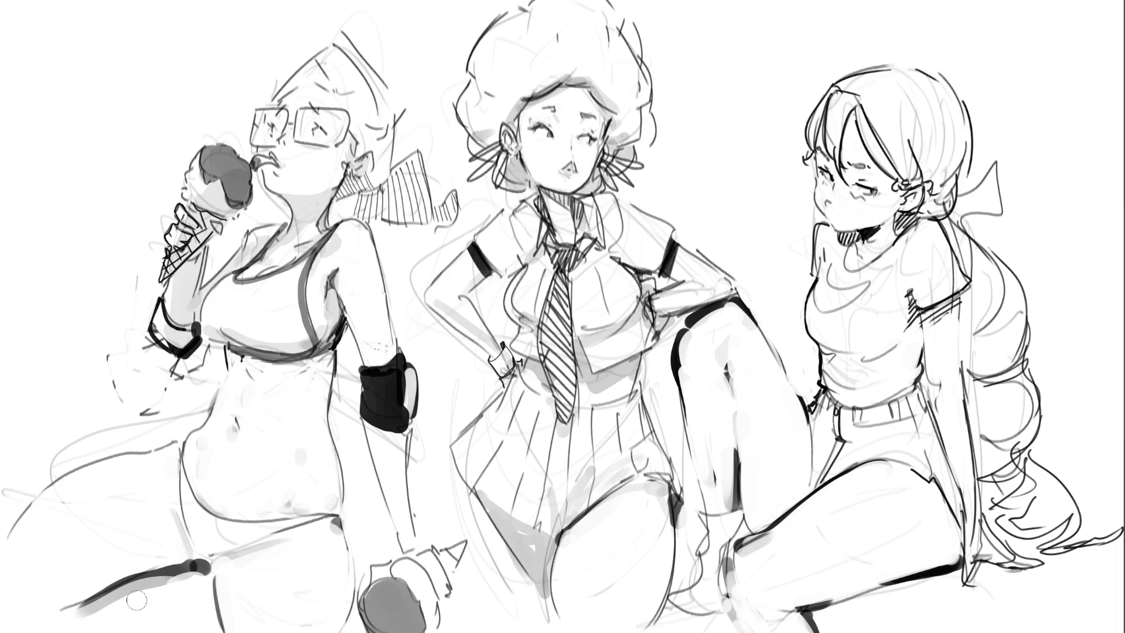
key(ctrl+z)
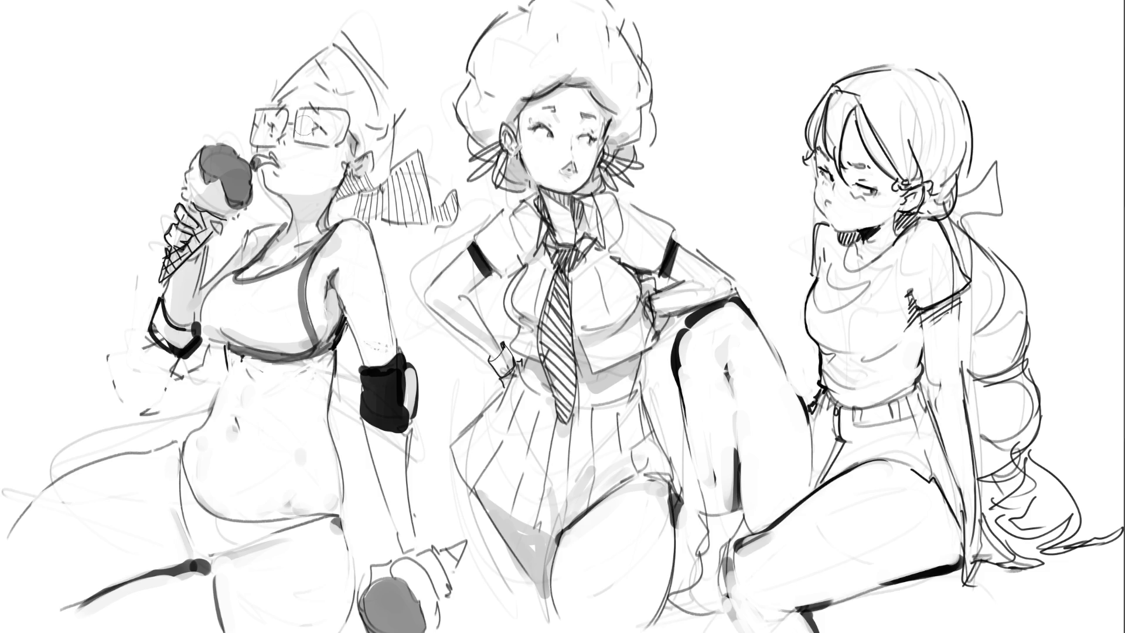
Dab grey blush on the left girl's cheek and discard a forehead stroke
click(282, 141)
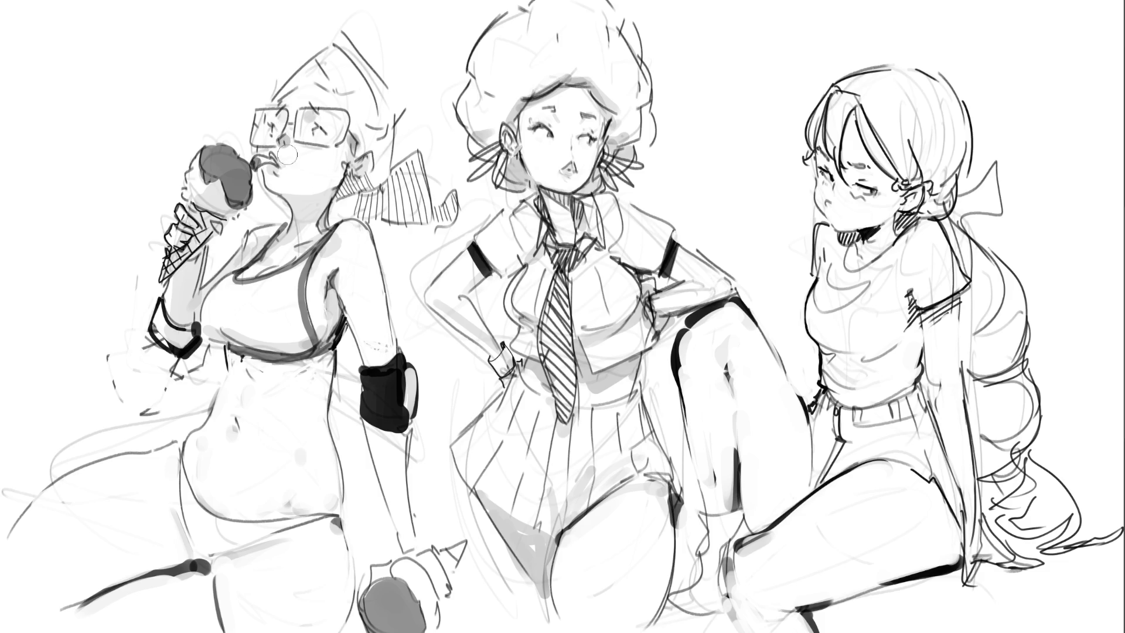
drag(275, 105, 306, 82)
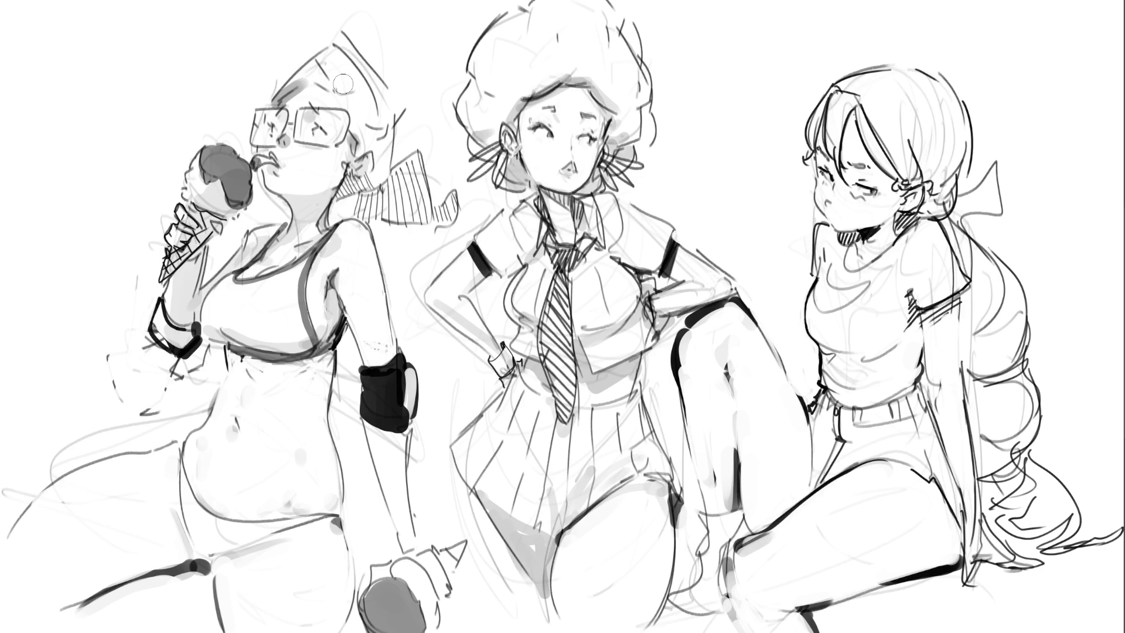
key(ctrl+z)
Draw the left girl's cone party hat, firm up her jaw, and add a chin string
mouse_move(351, 37)
mouse_down()
mouse_move(433, 4)
mouse_move(363, 154)
mouse_up()
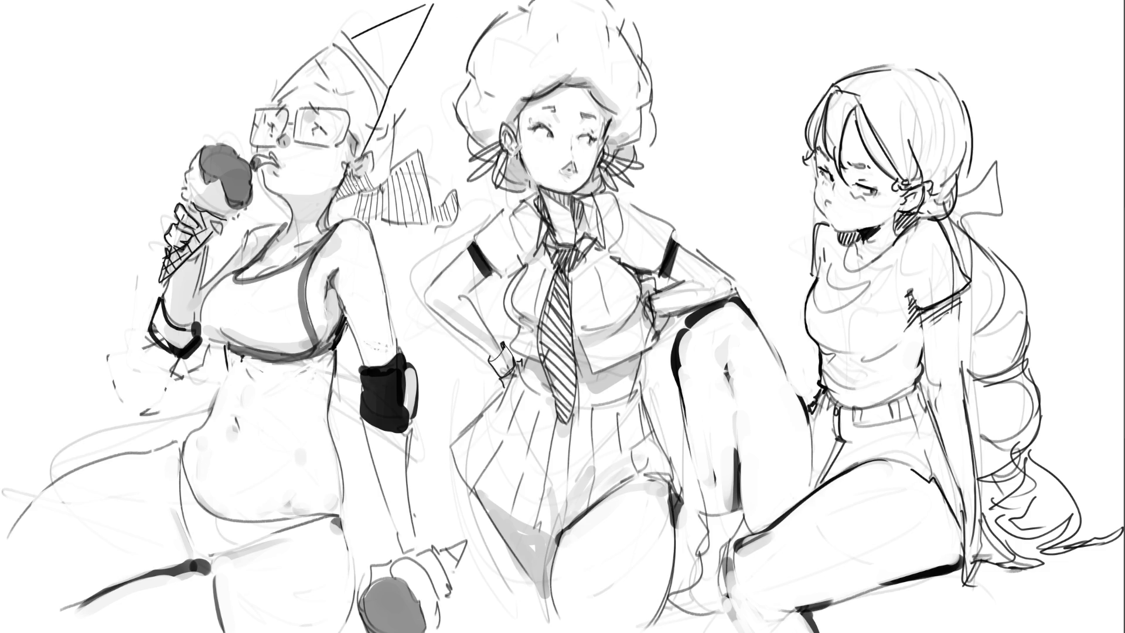
drag(280, 192, 347, 188)
mouse_move(269, 212)
mouse_down()
mouse_move(285, 199)
mouse_move(288, 214)
mouse_up()
mouse_move(391, 89)
mouse_down()
mouse_move(401, 124)
mouse_move(392, 157)
mouse_up()
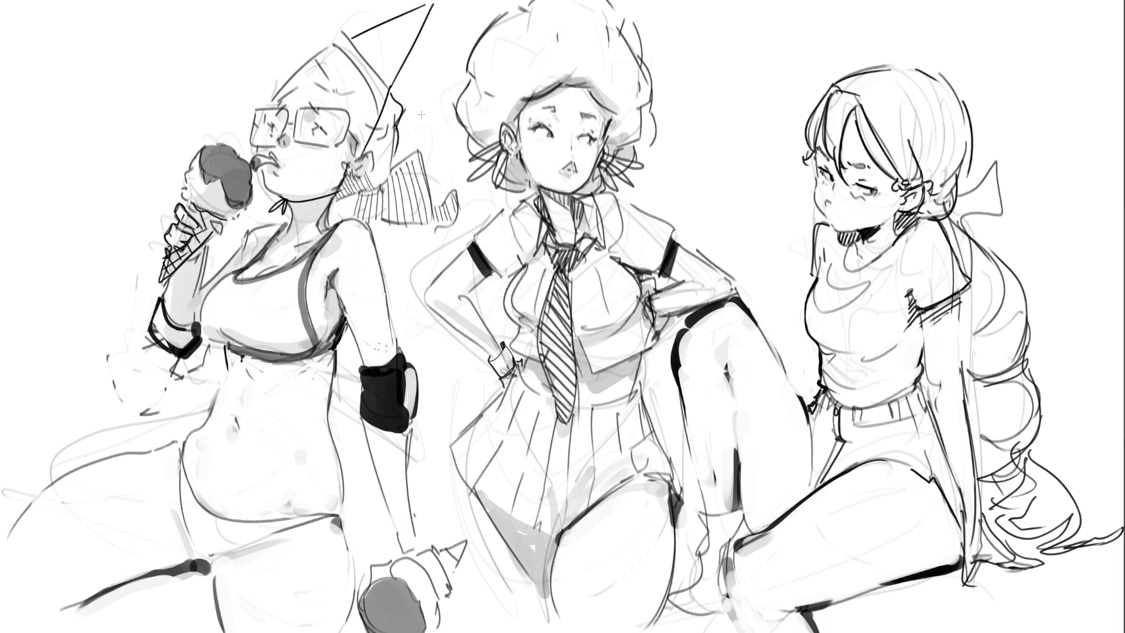
Sketch party hats on the middle and right girls and darken the right girl's jaw and collar
mouse_move(457, 2)
mouse_down()
mouse_move(466, 41)
mouse_move(485, 17)
mouse_up()
drag(891, 69, 936, 95)
drag(891, 64, 955, 1)
key(ctrl+z)
mouse_move(888, 61)
mouse_down()
mouse_move(956, 1)
mouse_move(970, 44)
mouse_move(920, 164)
mouse_up()
drag(899, 212, 848, 253)
drag(860, 235, 856, 246)
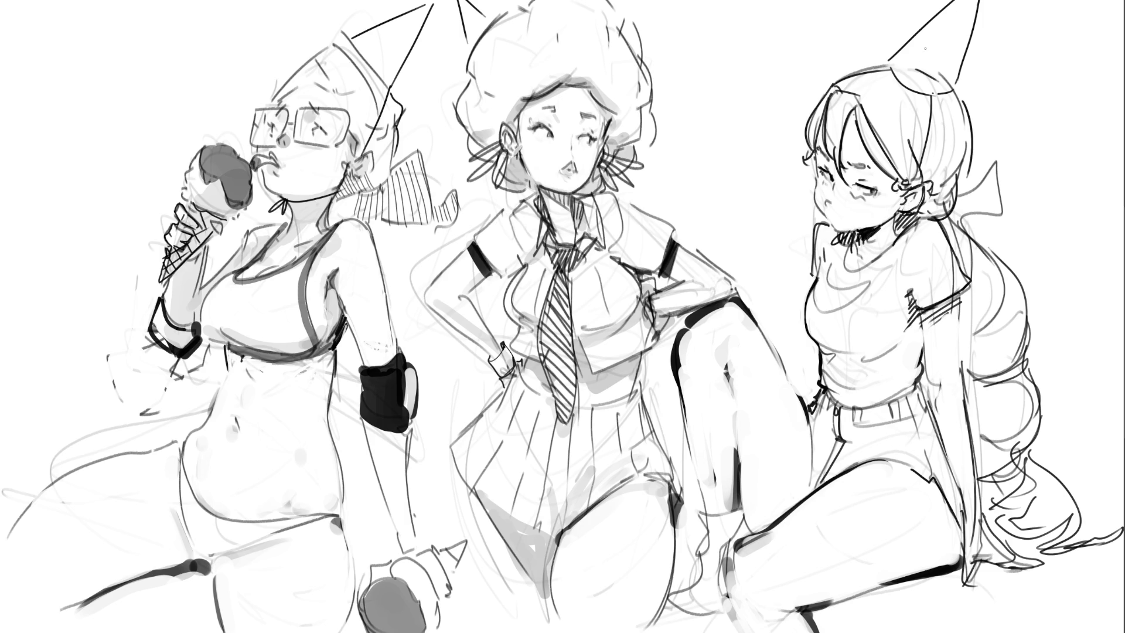
key(e)
mouse_move(461, 1)
mouse_down()
mouse_move(470, 34)
mouse_move(477, 20)
mouse_move(468, 18)
mouse_up()
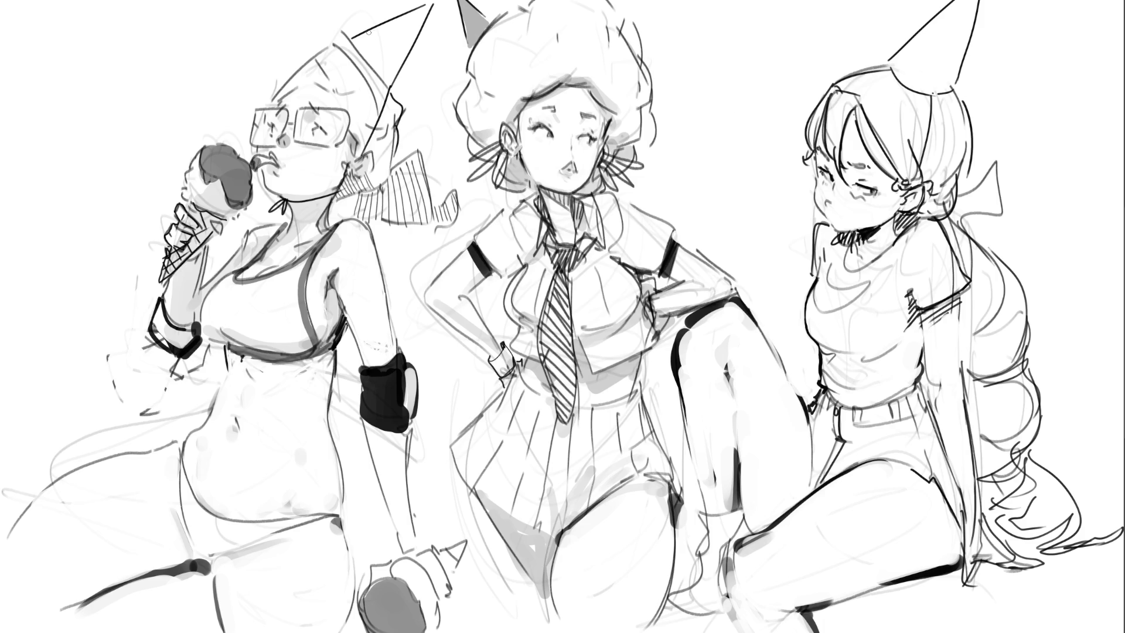
Paint four grey stripes down the left girl's hat, then darken the first and tip stripes
drag(365, 32, 378, 73)
mouse_move(378, 27)
mouse_down()
mouse_move(391, 87)
mouse_move(404, 35)
mouse_move(408, 62)
mouse_up()
drag(420, 11, 412, 36)
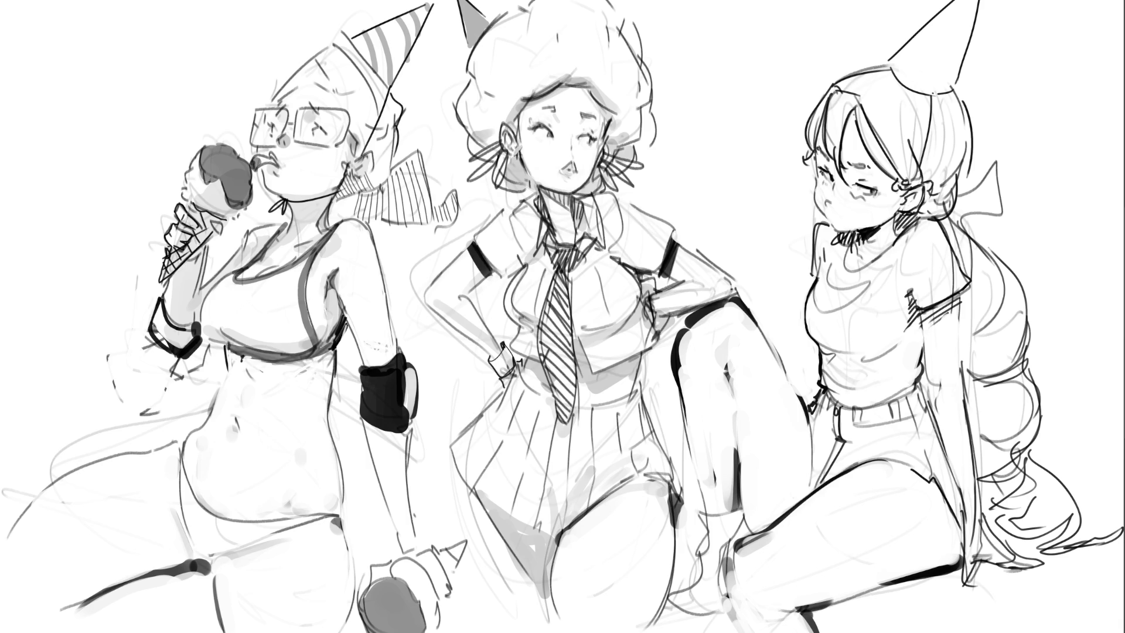
mouse_move(370, 34)
mouse_down()
mouse_move(388, 82)
mouse_move(374, 32)
mouse_move(409, 30)
mouse_move(414, 45)
mouse_up()
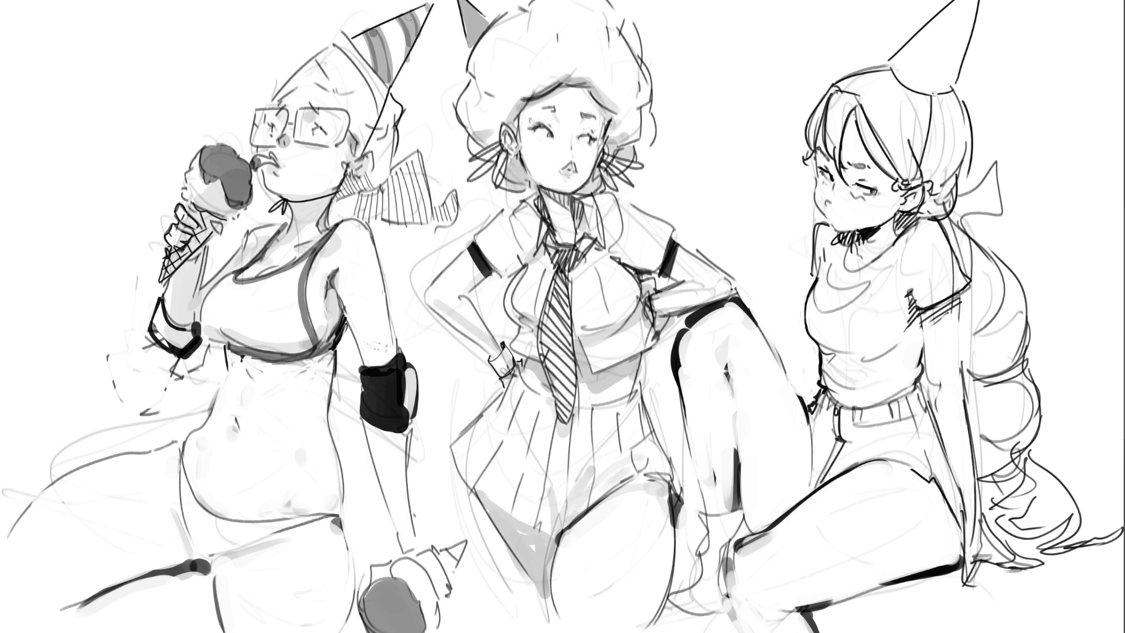
drag(430, 3, 433, 6)
Dab grey spots on the right girl's hat and shade below its brim, discarding a grey fill
click(951, 65)
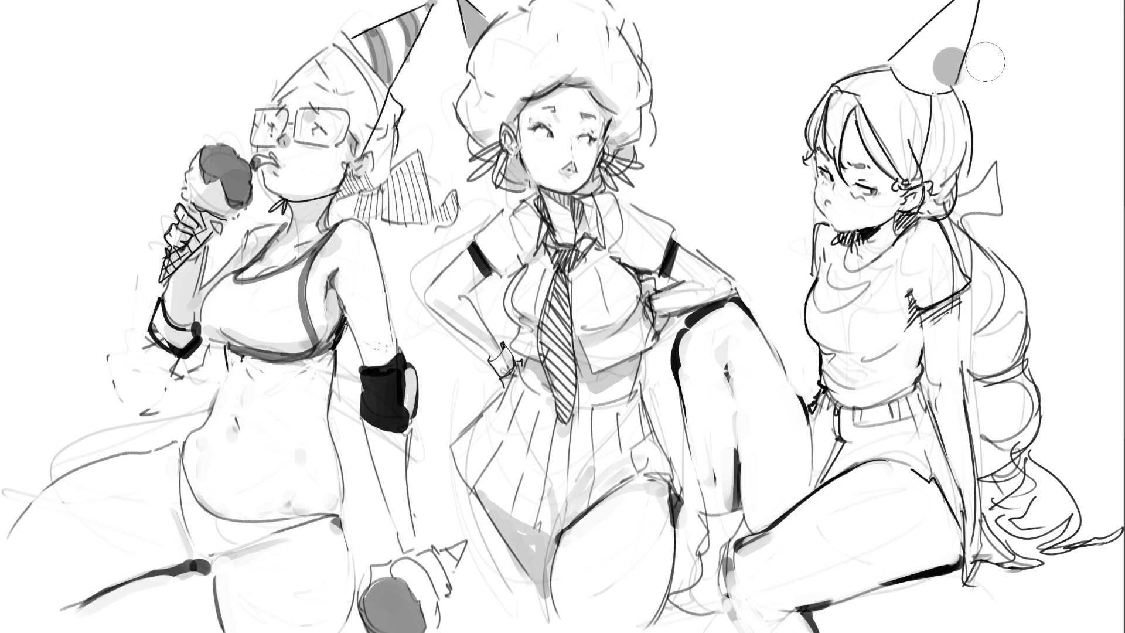
click(929, 13)
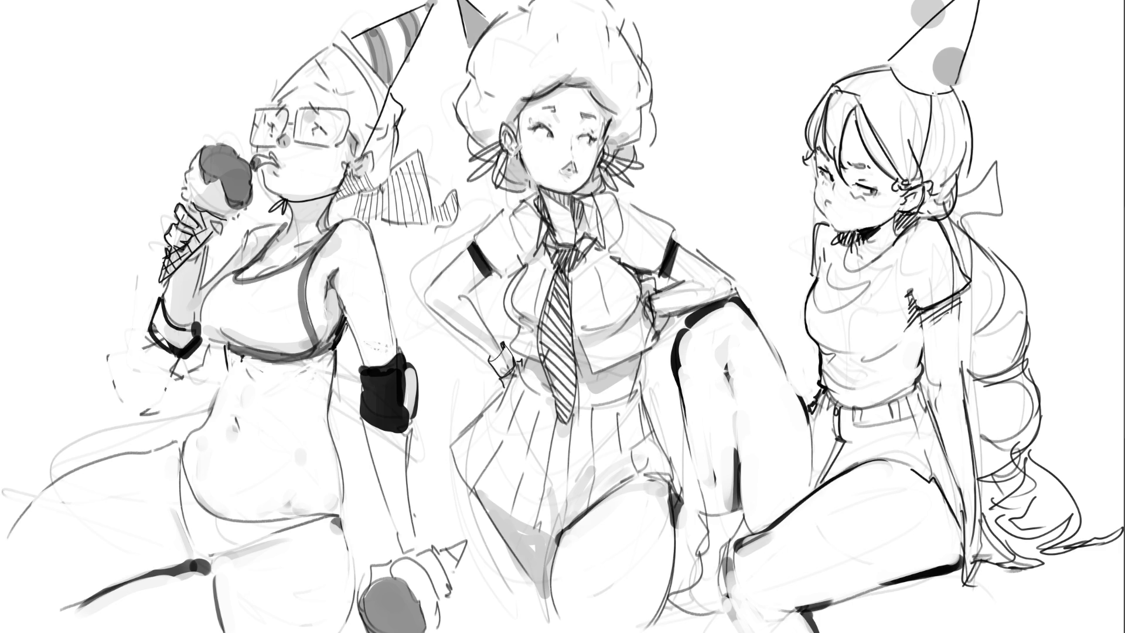
click(902, 11)
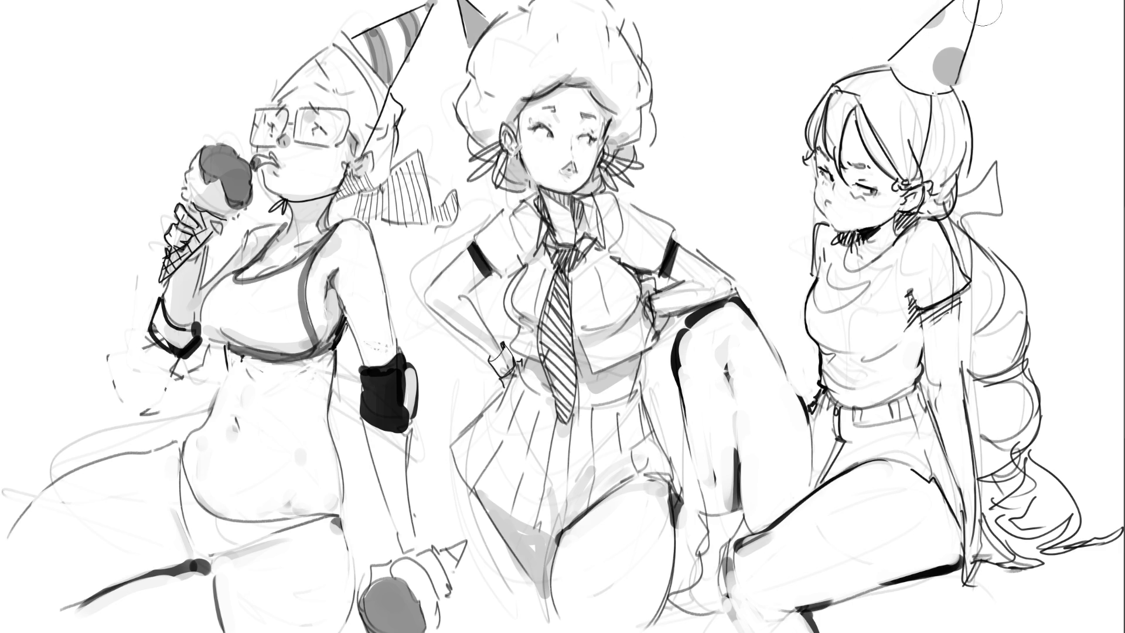
key(bracketleft)
key(bracketleft)
key(bracketleft)
drag(967, 23, 907, 96)
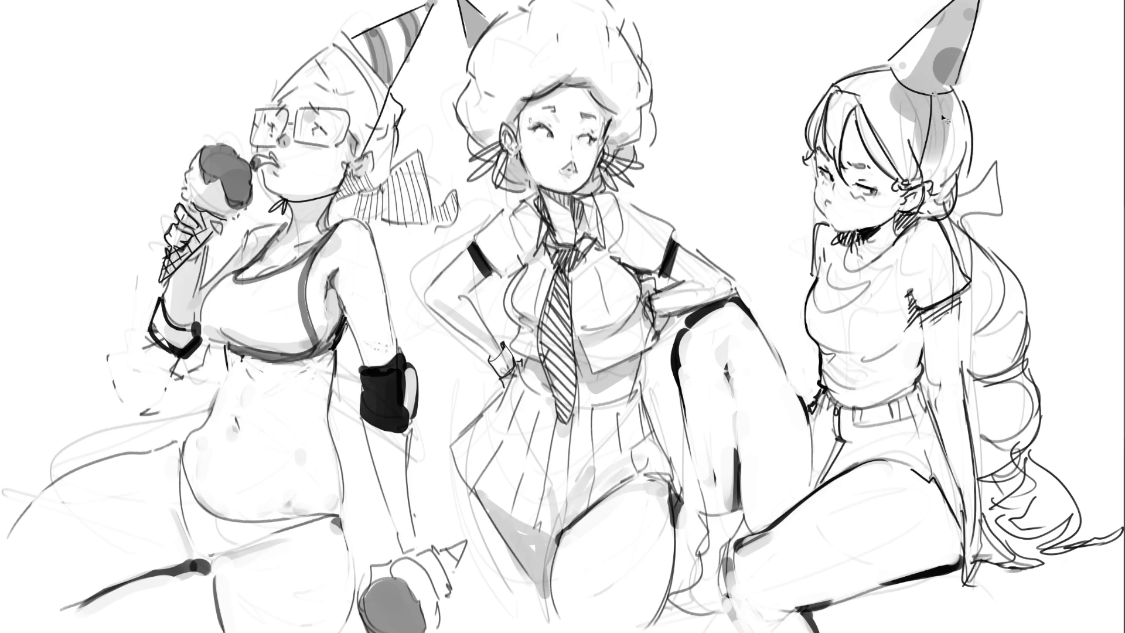
key(ctrl+z)
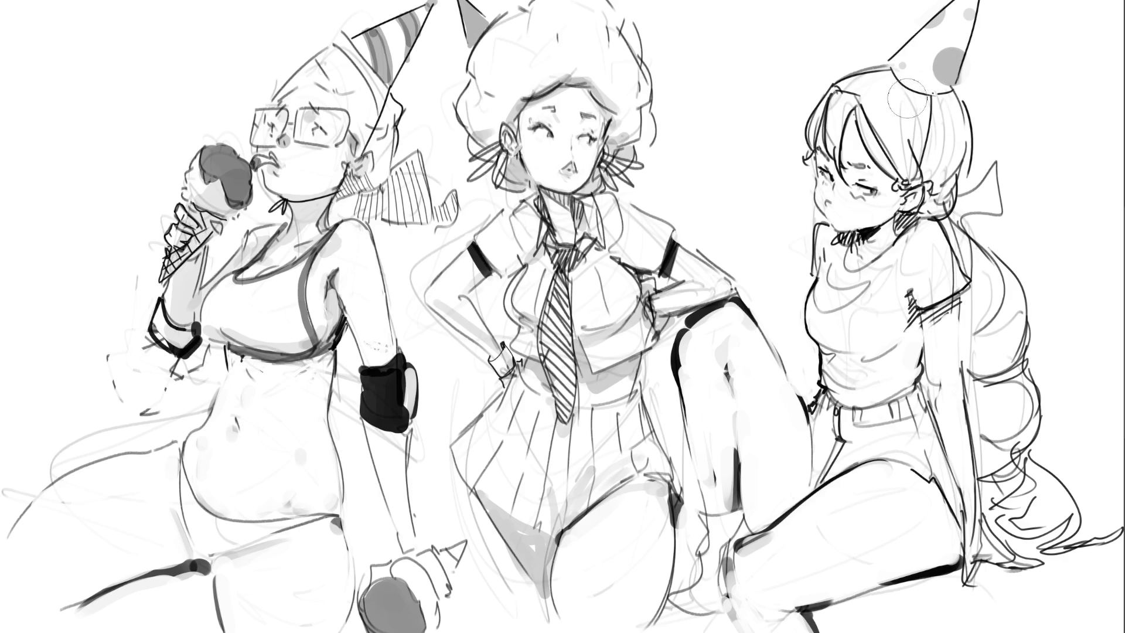
drag(913, 105, 938, 105)
mouse_move(967, 69)
mouse_down()
mouse_move(944, 85)
mouse_move(943, 75)
mouse_up()
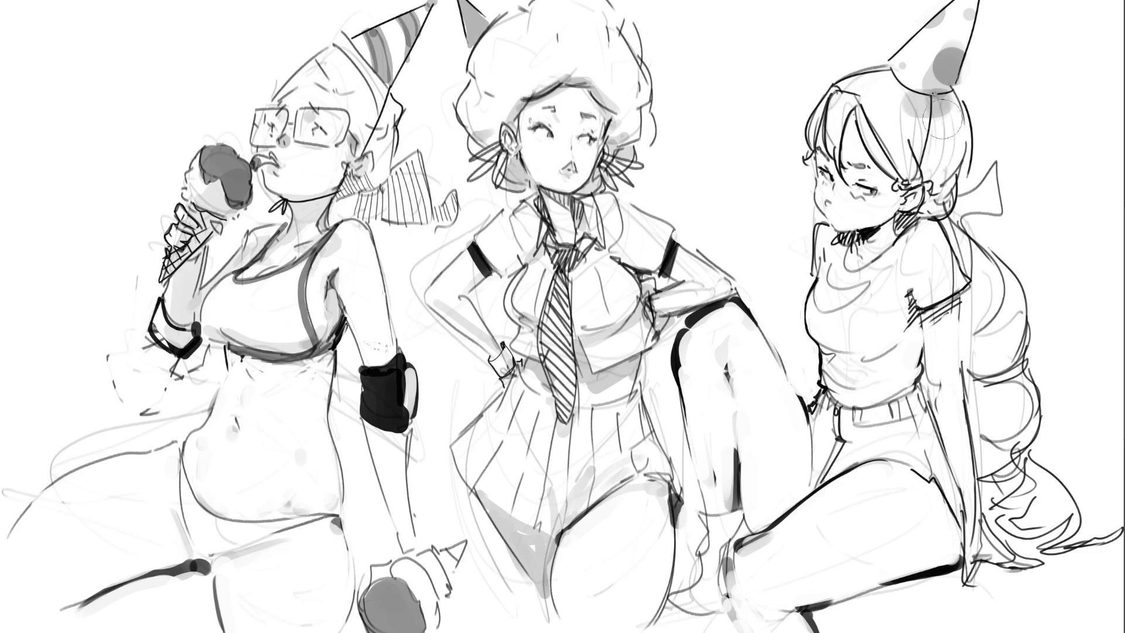
Shade the right girl's long hair in soft grey from ear to tip
drag(944, 114, 935, 189)
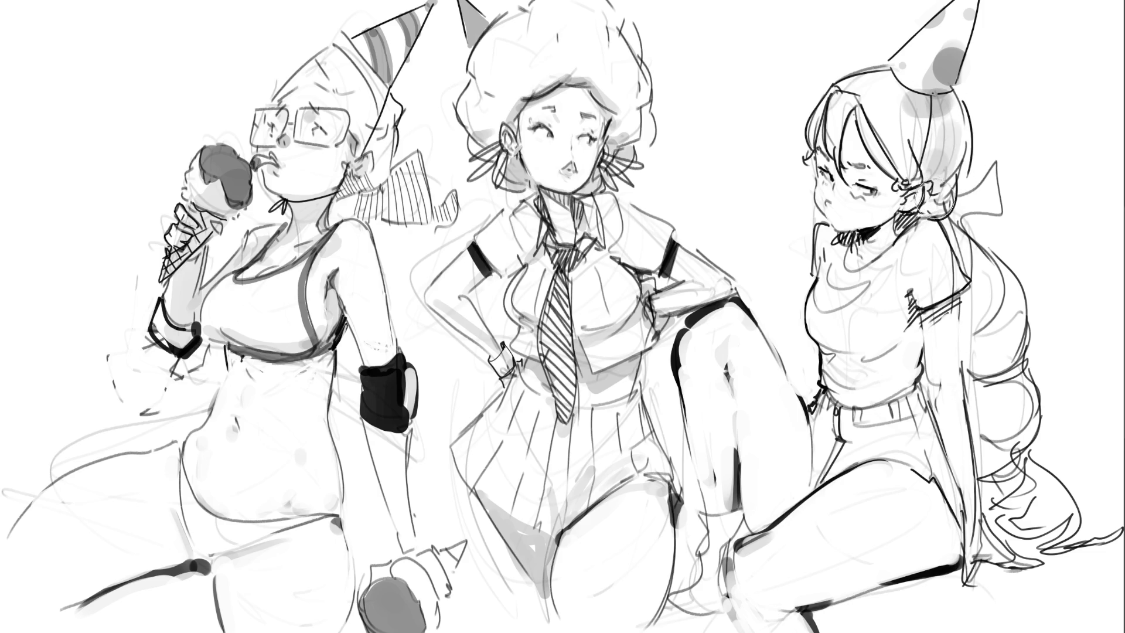
mouse_move(969, 343)
mouse_down()
mouse_move(1007, 354)
mouse_move(984, 399)
mouse_move(996, 405)
mouse_move(1002, 463)
mouse_up()
mouse_move(1011, 519)
mouse_down()
mouse_move(1083, 557)
mouse_move(1054, 527)
mouse_up()
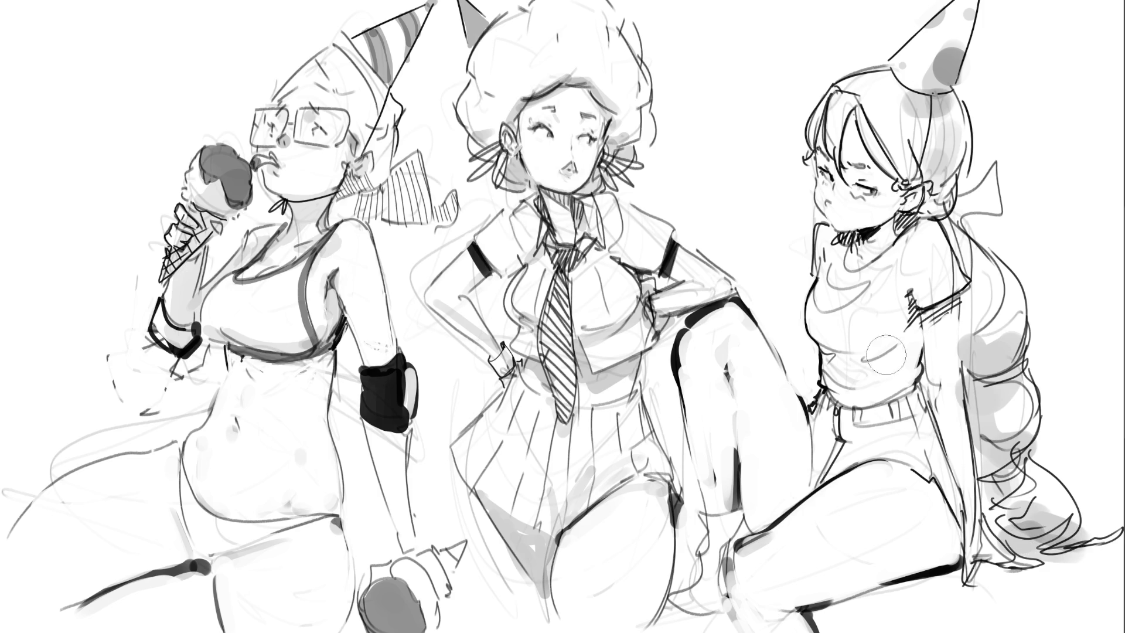
Softly shade the right girl's chest and side, undoing stray thigh and sleeve marks
mouse_move(831, 337)
mouse_down()
mouse_move(879, 335)
mouse_move(838, 328)
mouse_move(860, 314)
mouse_move(867, 328)
mouse_move(849, 334)
mouse_move(843, 319)
mouse_move(884, 299)
mouse_move(844, 328)
mouse_move(870, 320)
mouse_move(850, 349)
mouse_move(862, 369)
mouse_move(902, 363)
mouse_move(846, 372)
mouse_move(896, 364)
mouse_move(843, 384)
mouse_move(908, 363)
mouse_move(852, 385)
mouse_move(910, 341)
mouse_move(882, 387)
mouse_move(887, 314)
mouse_up()
mouse_move(926, 352)
mouse_down()
mouse_move(937, 360)
mouse_move(931, 352)
mouse_move(961, 325)
mouse_move(940, 336)
mouse_up()
drag(917, 468, 925, 464)
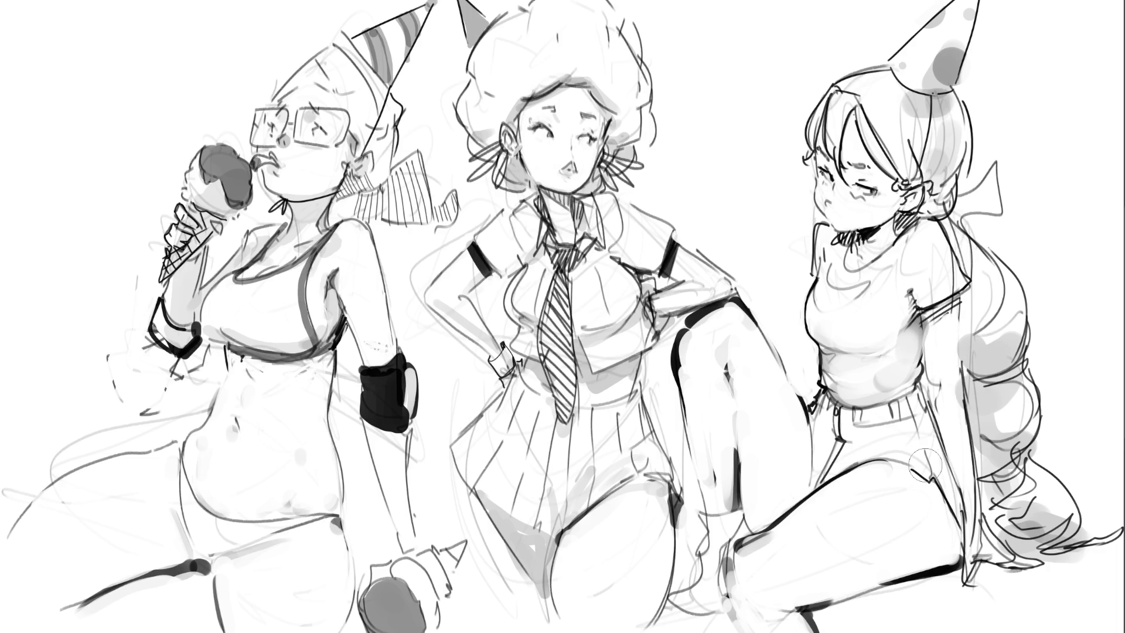
key(ctrl+z)
mouse_move(911, 314)
mouse_down()
mouse_move(925, 355)
mouse_move(930, 328)
mouse_up()
key(ctrl+z)
Add dark hatch strokes to the right girl's shirt and fit the canvas in view
mouse_move(903, 368)
mouse_down()
mouse_move(880, 379)
mouse_move(889, 375)
mouse_up()
mouse_move(902, 371)
mouse_down()
mouse_move(868, 396)
mouse_move(907, 391)
mouse_move(926, 374)
mouse_up()
key(ctrl+z)
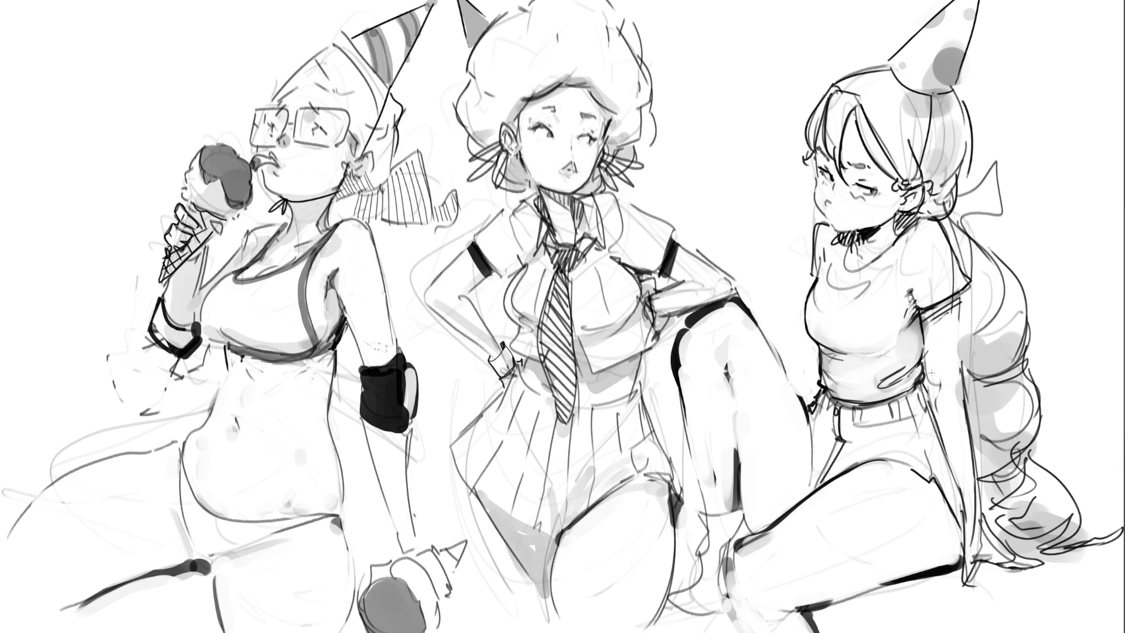
key(ctrl+0)
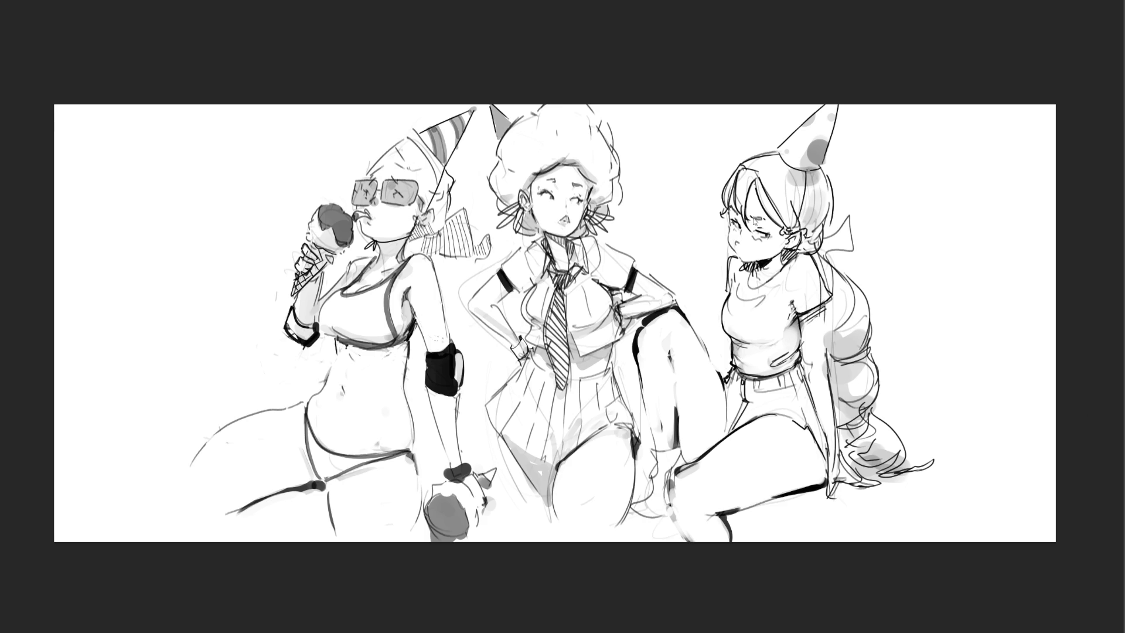
Bring back the faint rough sketch lines and zoom in again
key(ctrl+z)
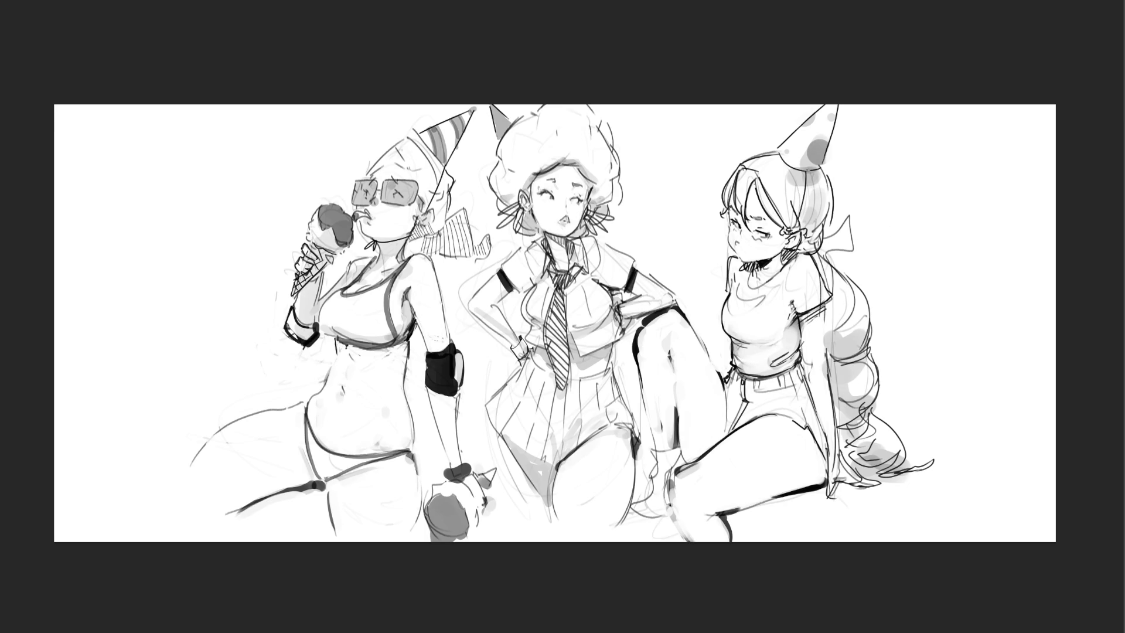
scroll(514, 300, up, 3)
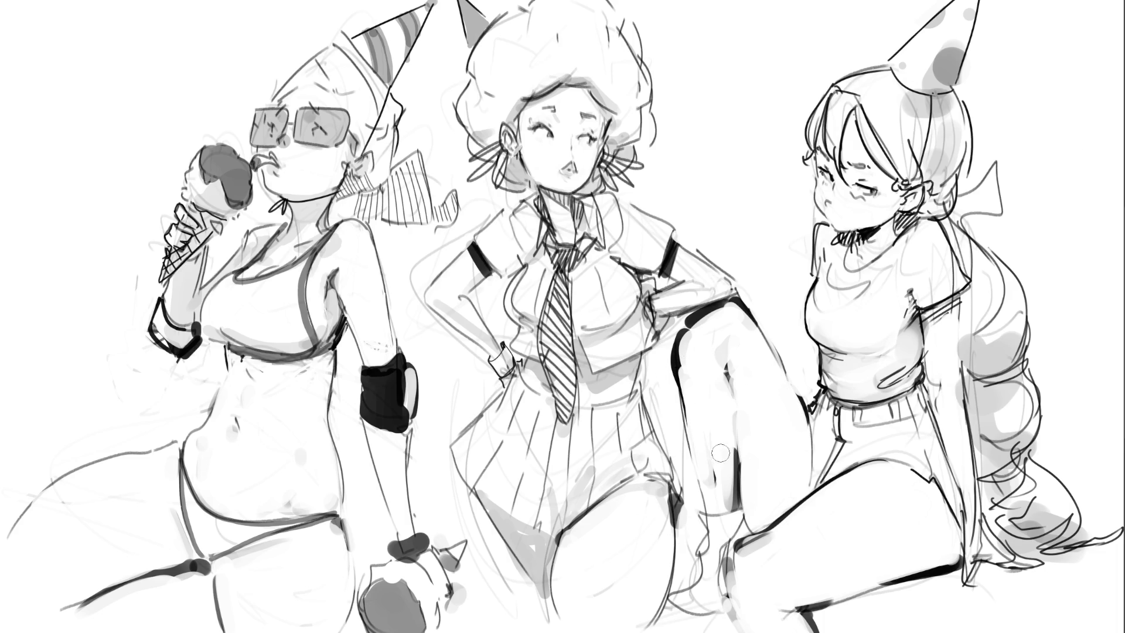
Shade the middle girl's knee, shin and ankle, discarding dark dabs on the left girl's hair
click(696, 504)
mouse_move(694, 499)
mouse_down()
mouse_move(699, 583)
mouse_move(670, 615)
mouse_move(727, 615)
mouse_up()
mouse_move(697, 577)
mouse_down()
mouse_move(682, 589)
mouse_move(695, 544)
mouse_move(685, 588)
mouse_up()
mouse_move(725, 625)
mouse_down()
mouse_move(677, 622)
mouse_move(744, 620)
mouse_move(679, 625)
mouse_move(720, 627)
mouse_move(688, 606)
mouse_move(708, 609)
mouse_move(674, 609)
mouse_up()
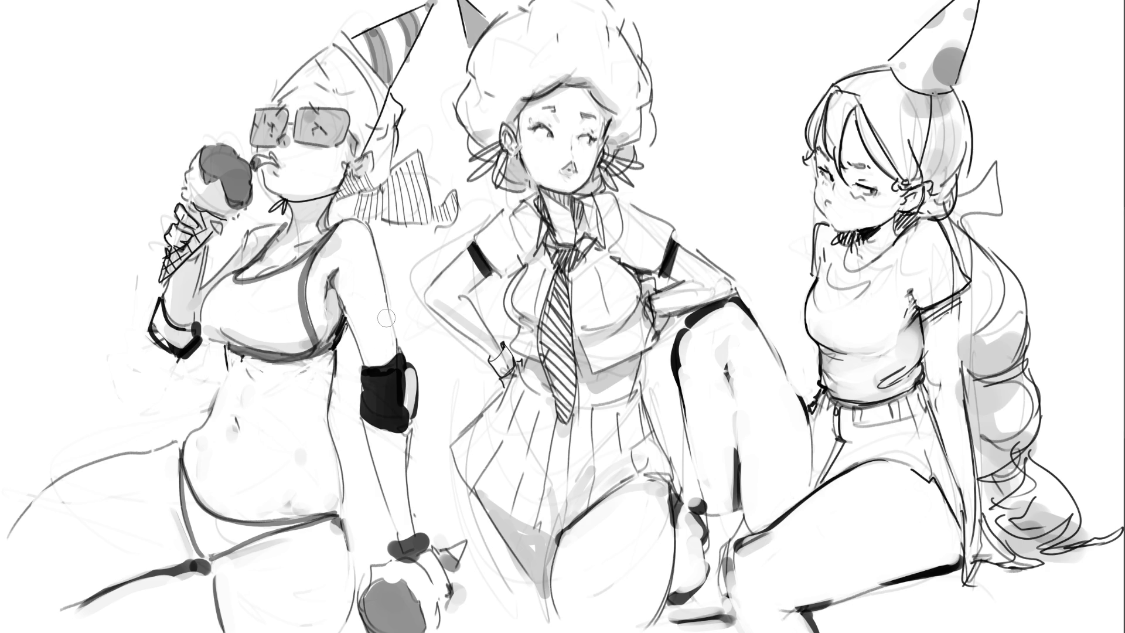
drag(353, 103, 365, 126)
key(ctrl+z)
key(ctrl+z)
key(ctrl+z)
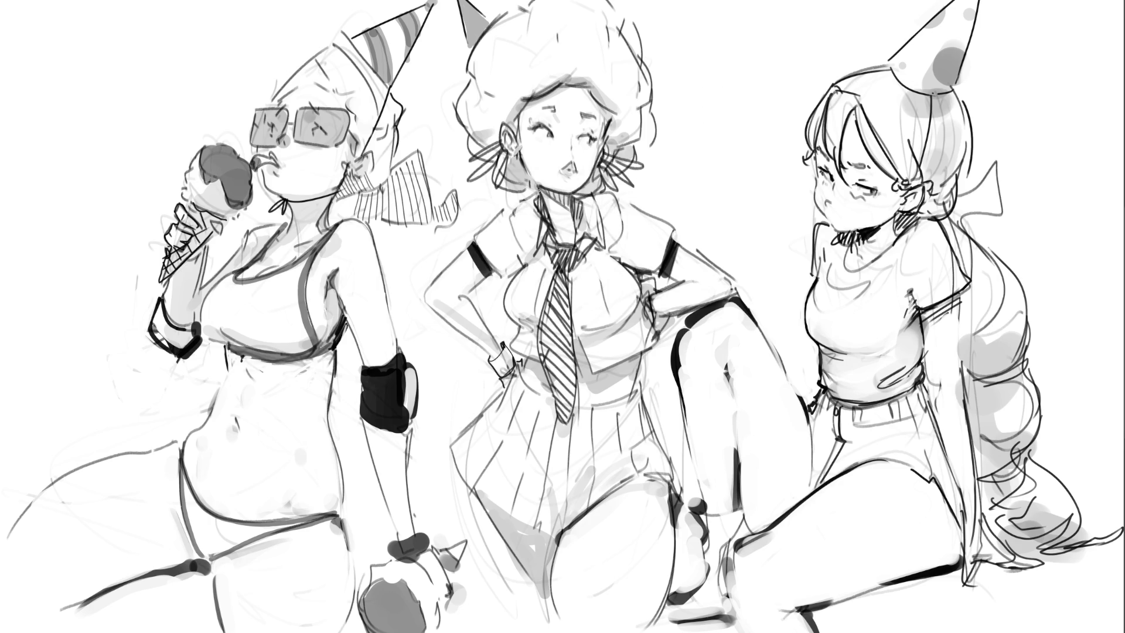
Ink the middle girl's collar edges and zipper line, then select and fill her skirt dark grey
drag(526, 201, 519, 241)
mouse_move(572, 197)
mouse_down()
mouse_move(573, 229)
mouse_move(592, 242)
mouse_up()
drag(585, 191, 601, 242)
drag(587, 187, 602, 242)
key(ctrl+z)
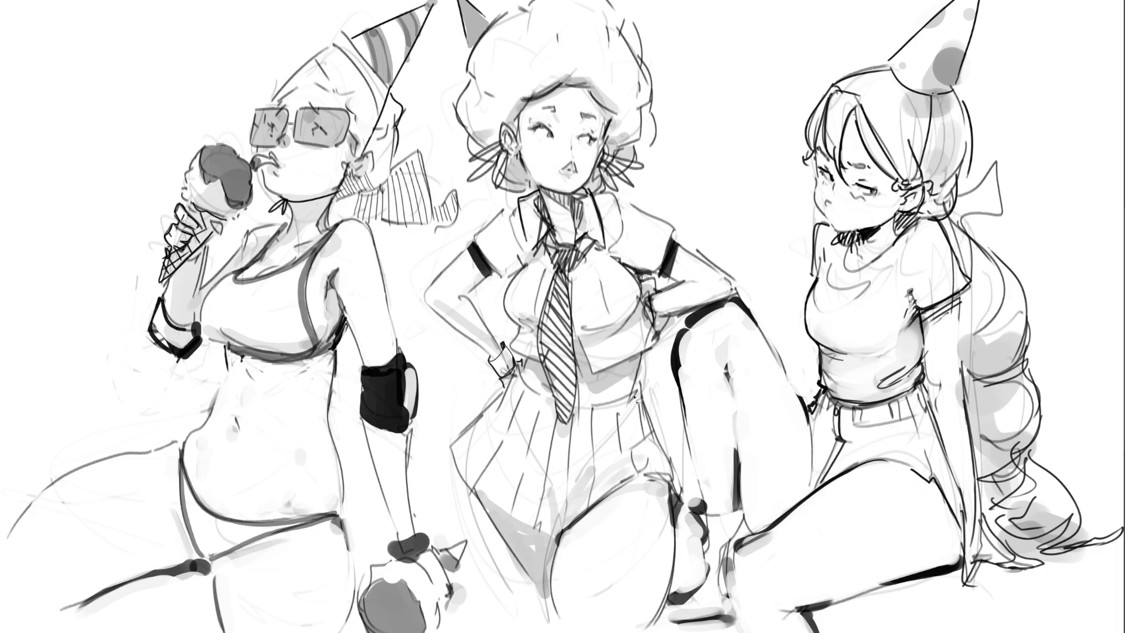
mouse_move(577, 406)
mouse_down()
mouse_move(637, 386)
mouse_move(667, 453)
mouse_move(673, 513)
mouse_move(630, 480)
mouse_move(563, 532)
mouse_move(534, 534)
mouse_move(485, 507)
mouse_move(461, 474)
mouse_move(472, 426)
mouse_move(519, 370)
mouse_move(561, 425)
mouse_move(581, 404)
mouse_up()
mouse_move(445, 375)
mouse_down()
mouse_move(615, 446)
mouse_move(556, 527)
mouse_up()
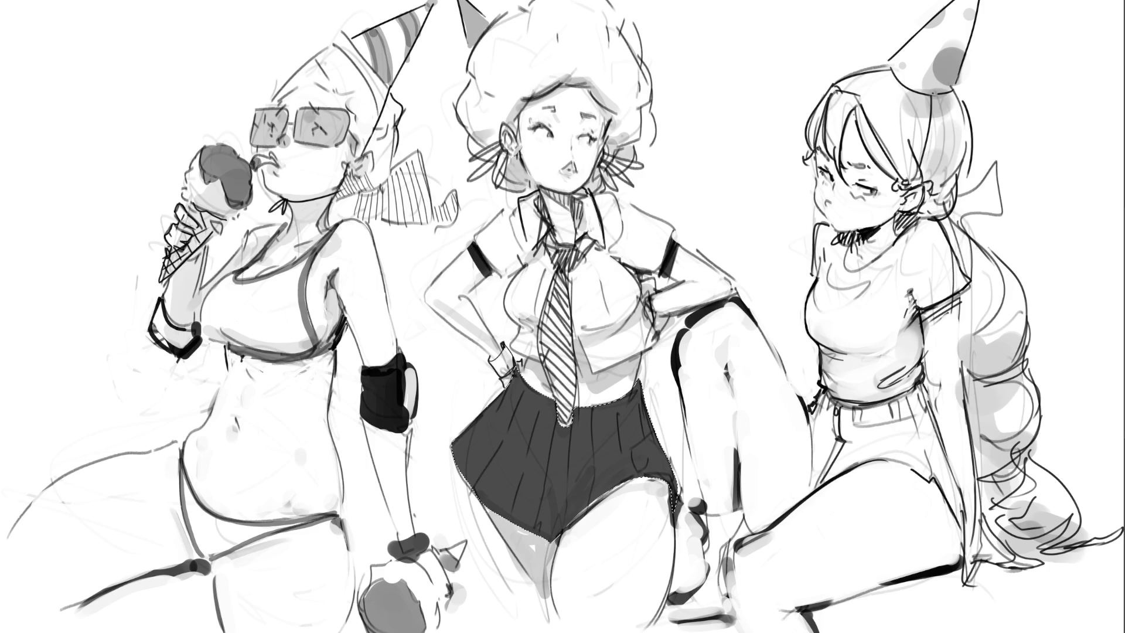
Clear the selection around the middle girl's freshly painted dark grey skirt
key(ctrl+d)
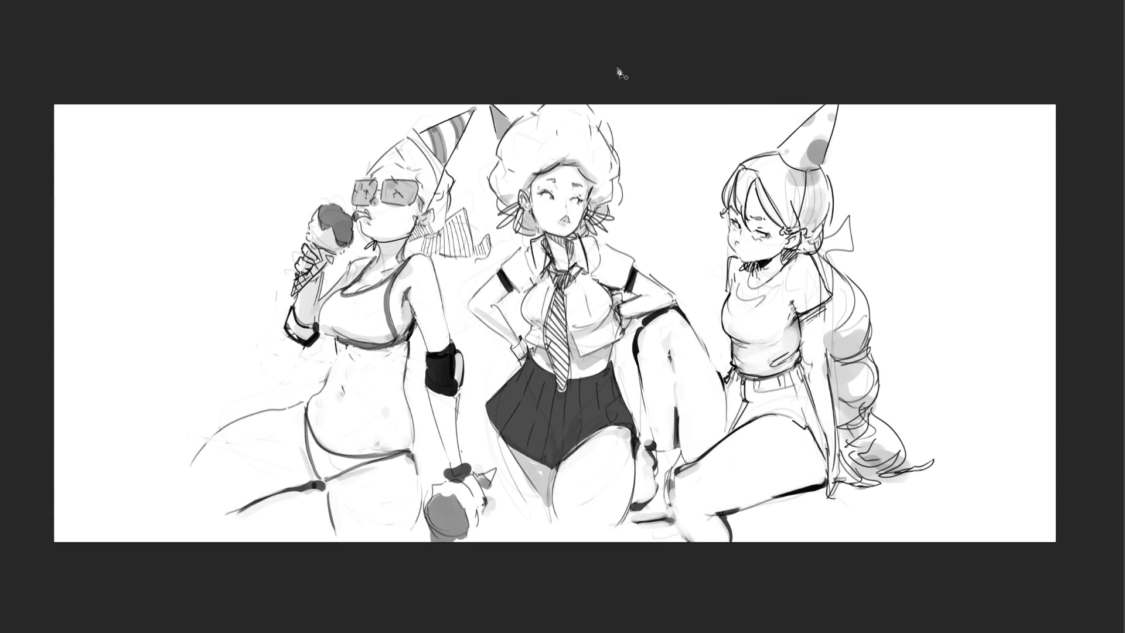
With a smaller brush, shade both edges of the middle girl's curly hair and beside her left eye
key([)
key([)
key([)
mouse_move(615, 191)
mouse_down()
mouse_move(616, 207)
mouse_move(612, 181)
mouse_up()
drag(493, 176, 486, 196)
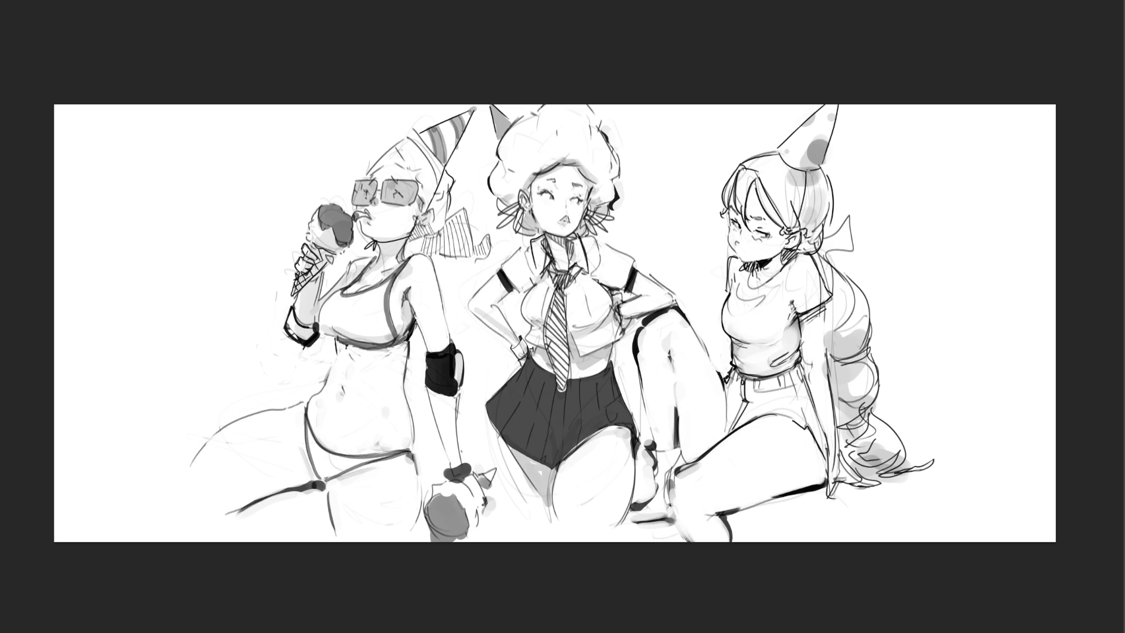
drag(540, 189, 554, 199)
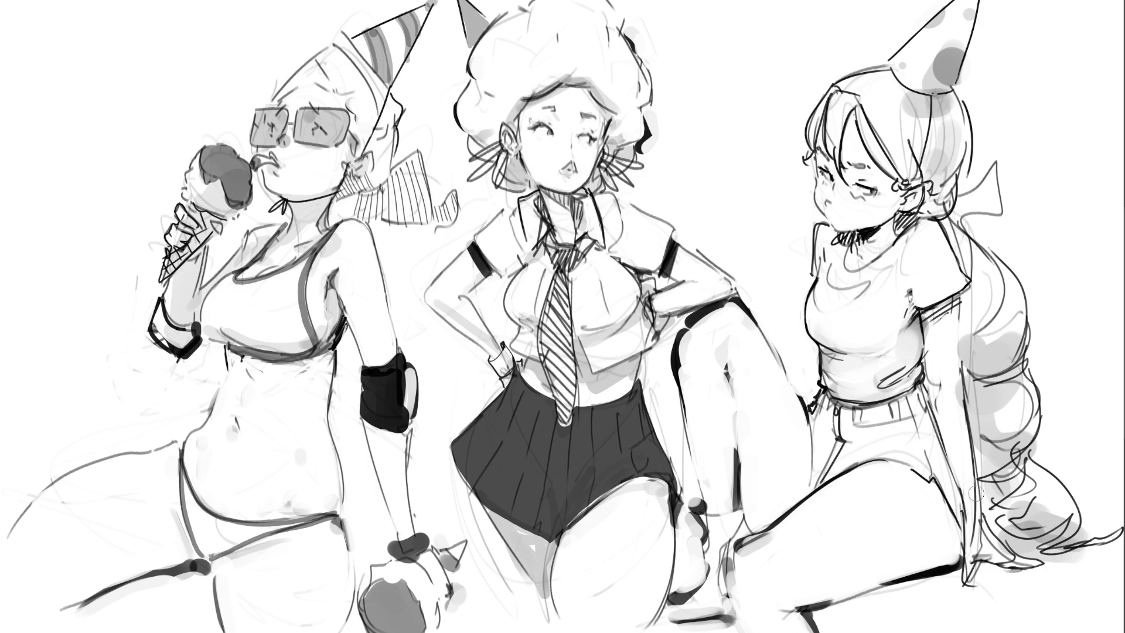
Rework the right girl's forearm with lighter strokes, undoing the too-dark attempts
drag(977, 474, 985, 524)
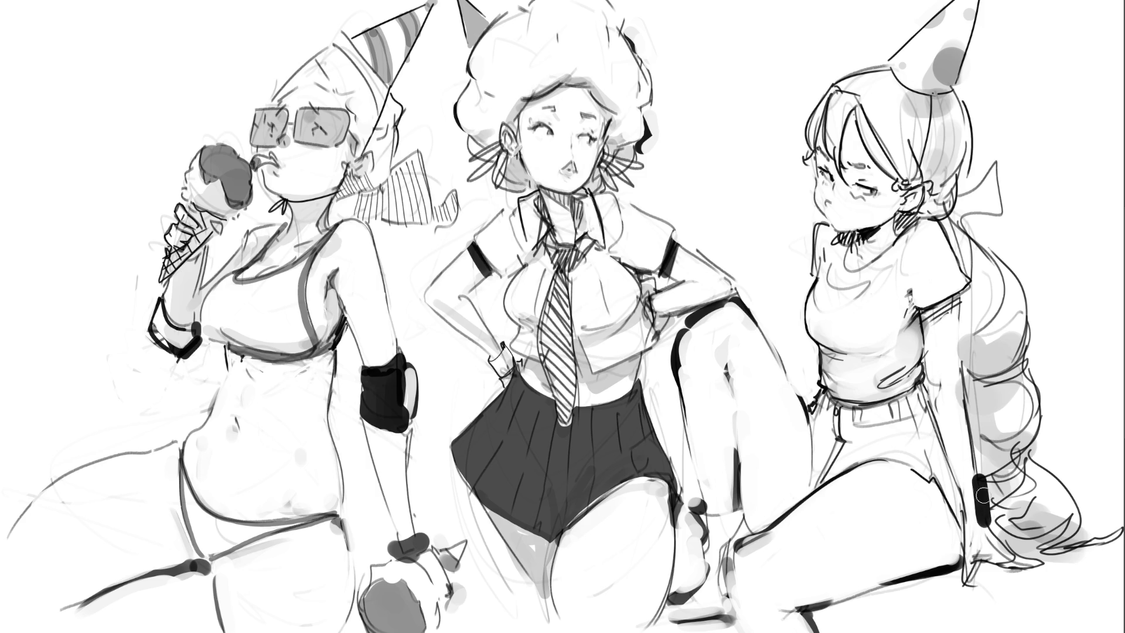
key(ctrl+z)
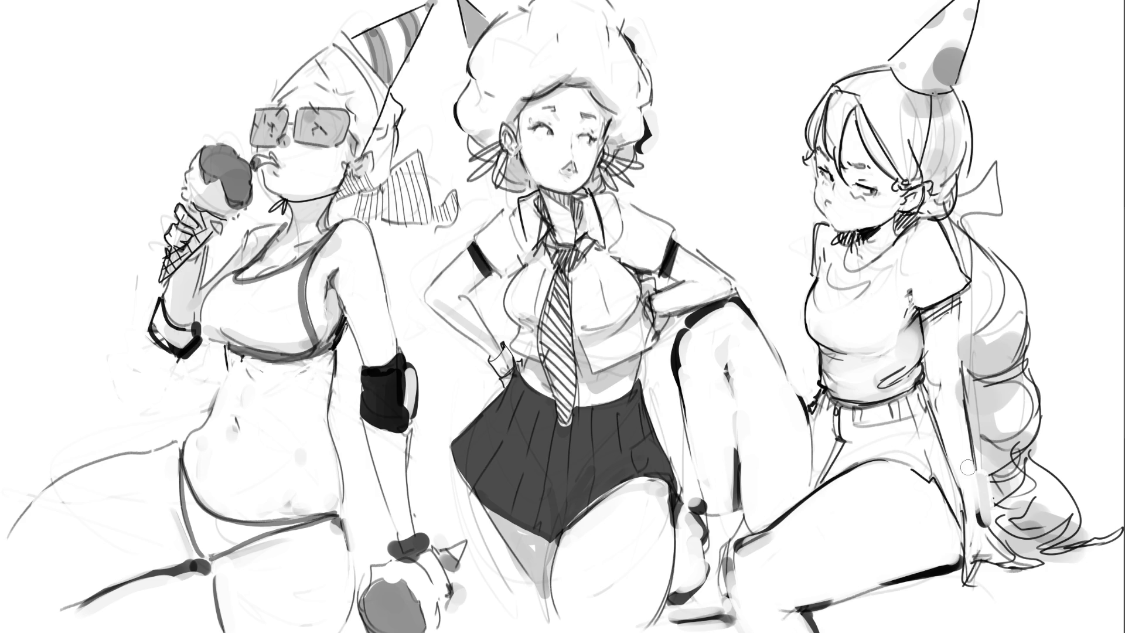
drag(977, 460, 990, 509)
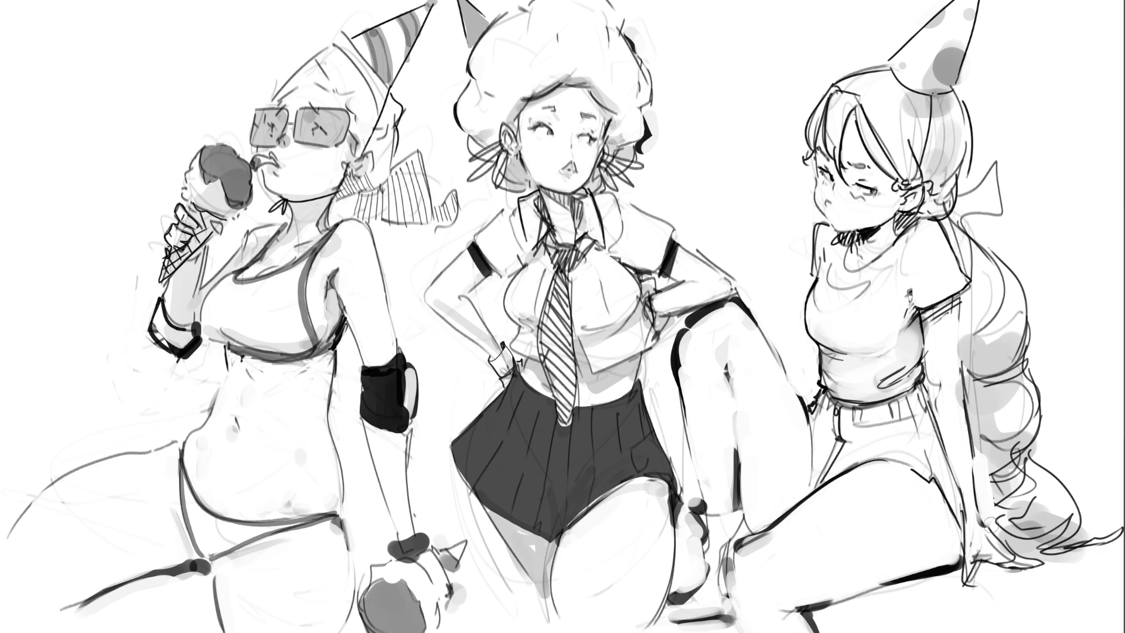
drag(958, 407, 972, 480)
key(ctrl+z)
mouse_move(956, 405)
mouse_down()
mouse_move(975, 495)
mouse_move(1016, 554)
mouse_up()
key(ctrl+z)
Touch up the right girl's hand and finger, then paint the left girl's wristband dark
mouse_move(982, 510)
mouse_down()
mouse_move(1018, 548)
mouse_move(1048, 557)
mouse_up()
mouse_move(999, 530)
mouse_down()
mouse_move(1049, 559)
mouse_move(1019, 577)
mouse_move(975, 574)
mouse_move(984, 565)
mouse_up()
key(ctrl+z)
key(ctrl+z)
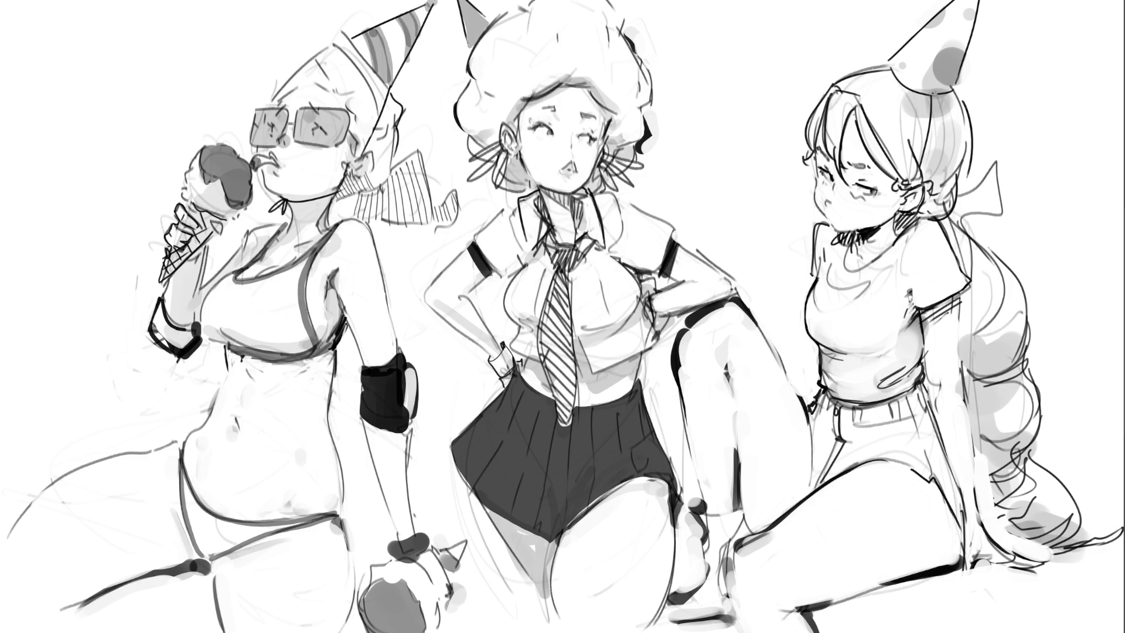
mouse_move(153, 302)
mouse_down()
mouse_move(158, 323)
mouse_move(190, 340)
mouse_up()
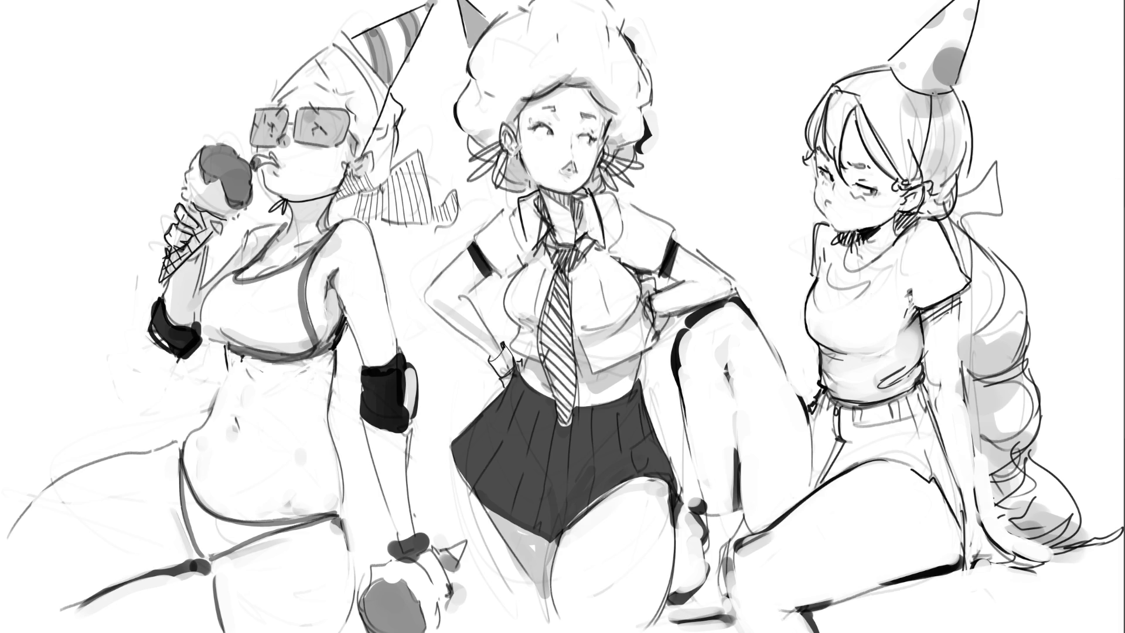
key(ctrl+0)
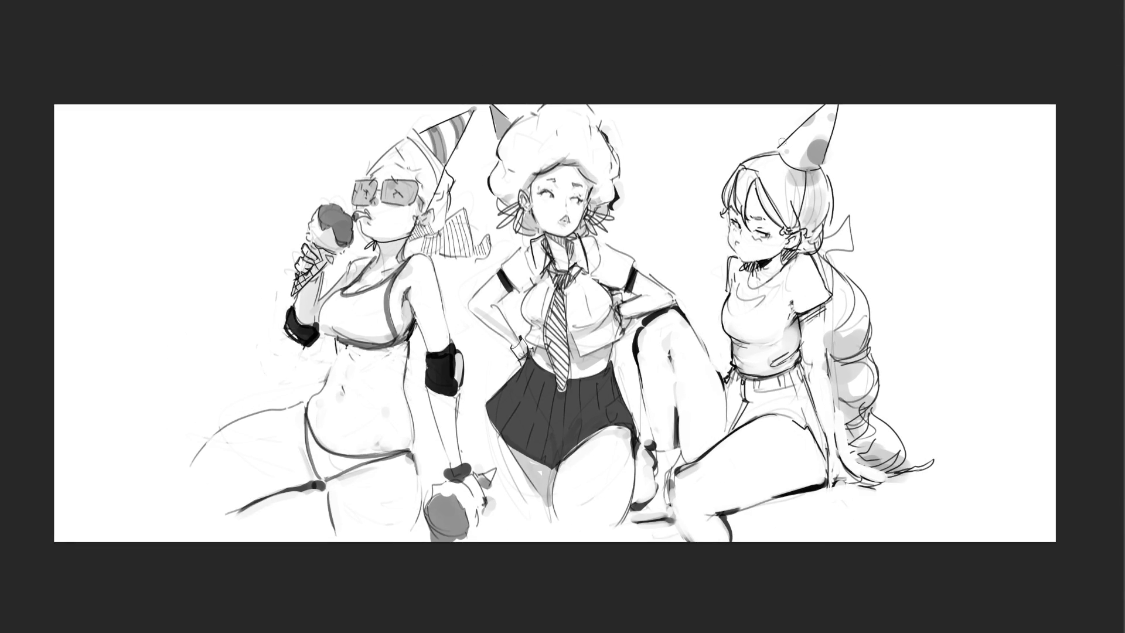
Ink thin left and right edges on the right girl's party hat and a ribbon bow in her hair
drag(773, 150, 863, 66)
key(ctrl+z)
drag(843, 104, 820, 170)
key(ctrl+z)
drag(841, 105, 819, 177)
key(ctrl+z)
drag(840, 109, 827, 165)
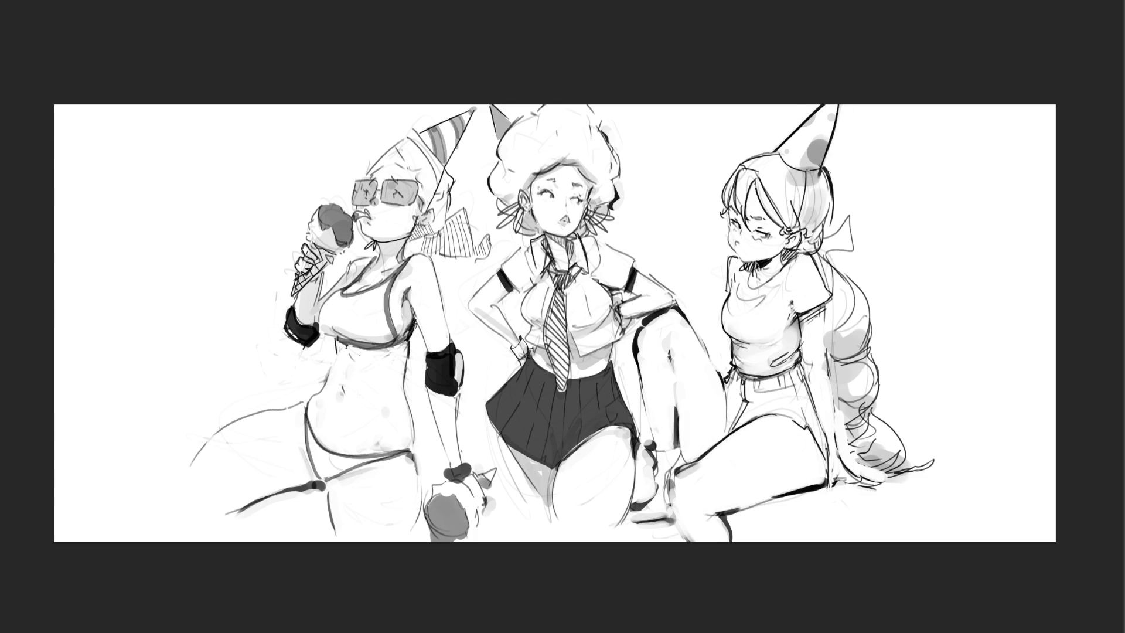
mouse_move(830, 223)
mouse_down()
mouse_move(823, 241)
mouse_move(852, 234)
mouse_move(818, 260)
mouse_move(827, 240)
mouse_up()
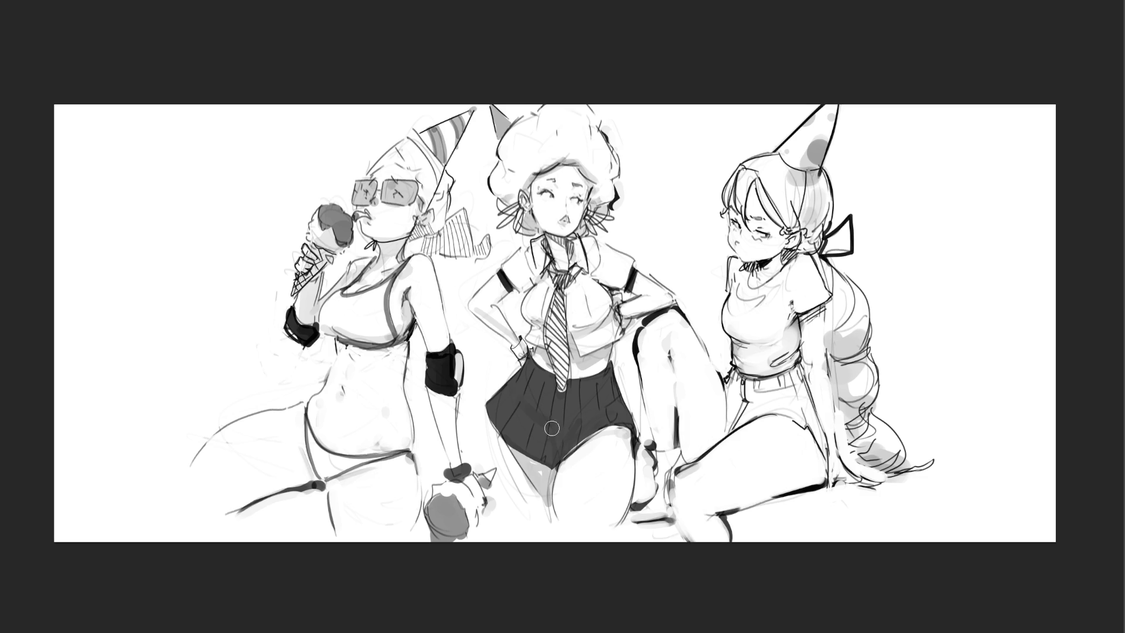
Darken the lower skirt shading and erase the shading on the middle girl's arm
drag(577, 416, 556, 439)
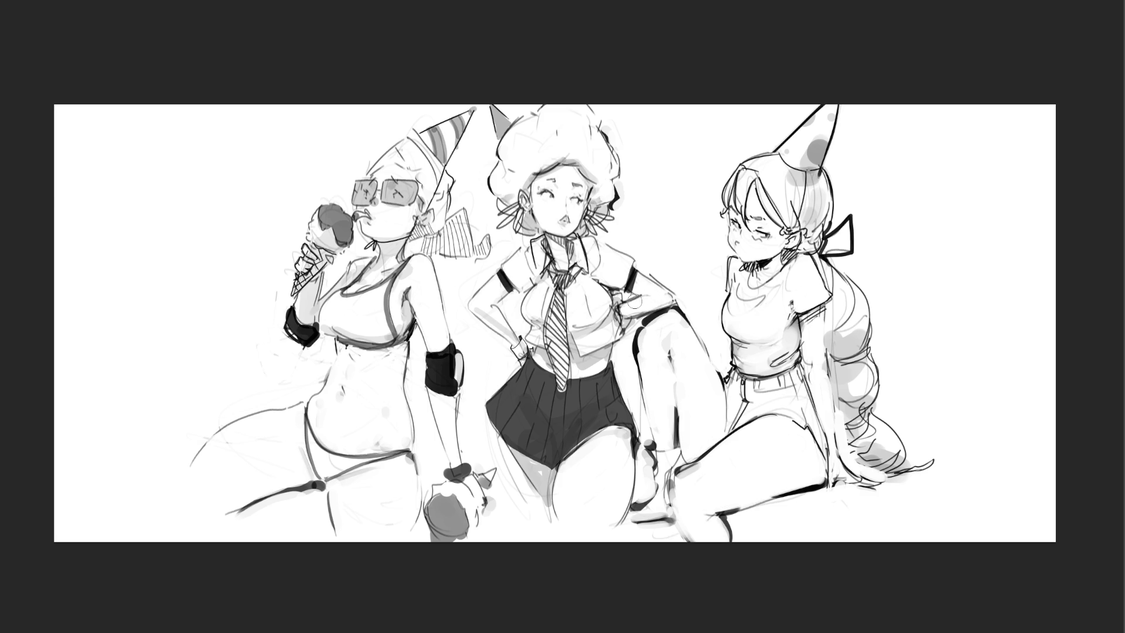
mouse_move(635, 301)
mouse_down()
mouse_move(617, 299)
mouse_move(634, 318)
mouse_move(650, 303)
mouse_up()
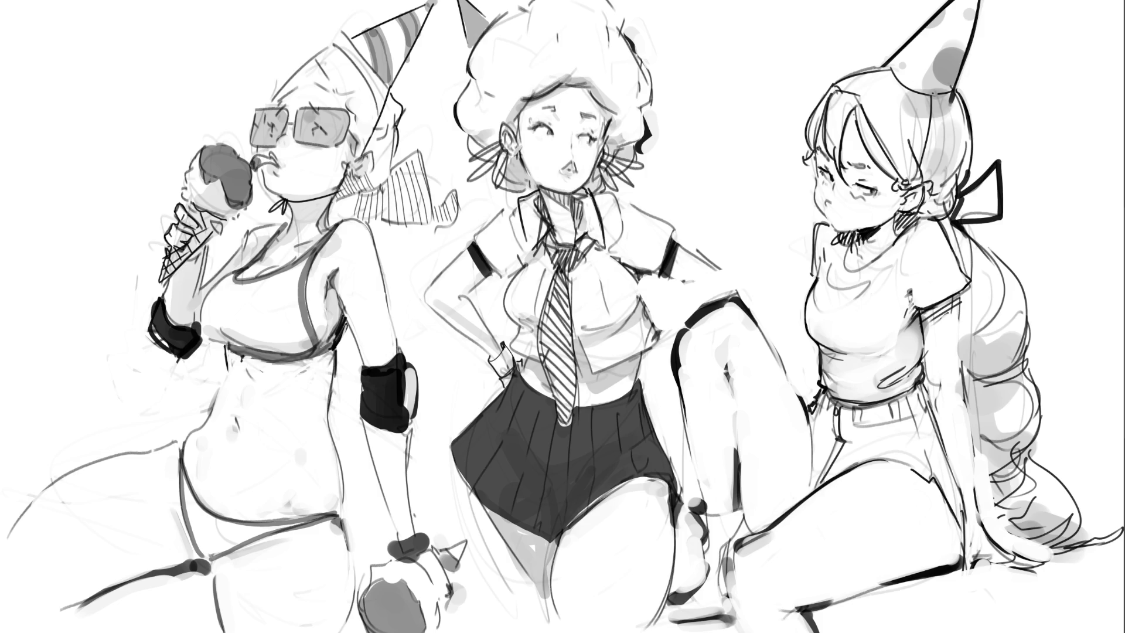
key(ctrl+0)
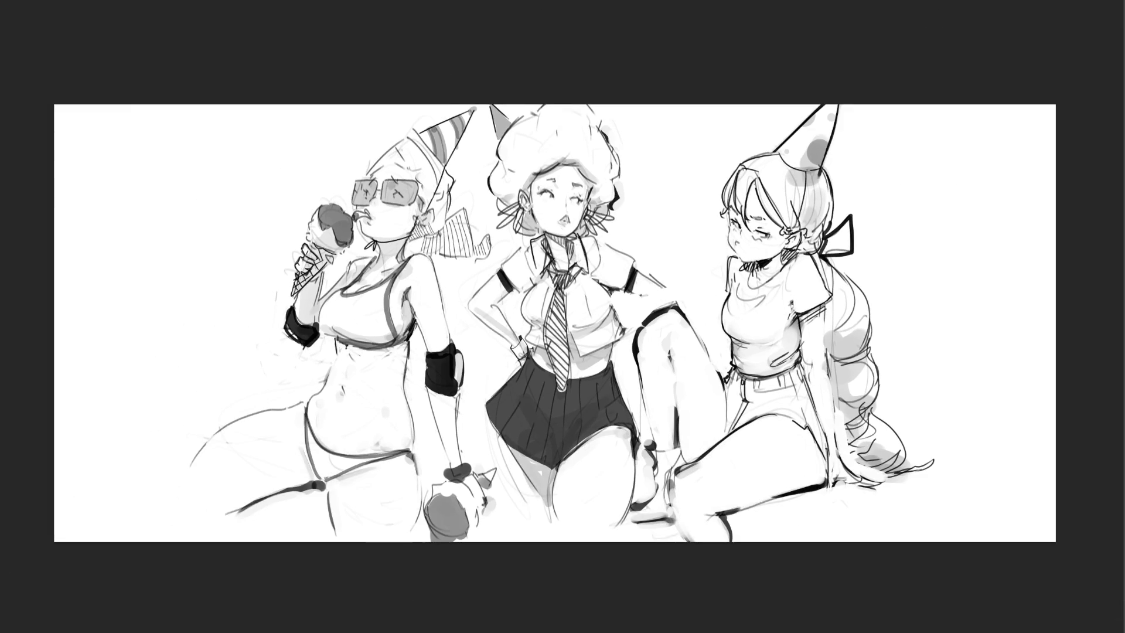
Free-transform the drawing layer to shift the whole drawing left and commit it
key(ctrl+t)
drag(798, 273, 660, 272)
key(Return)
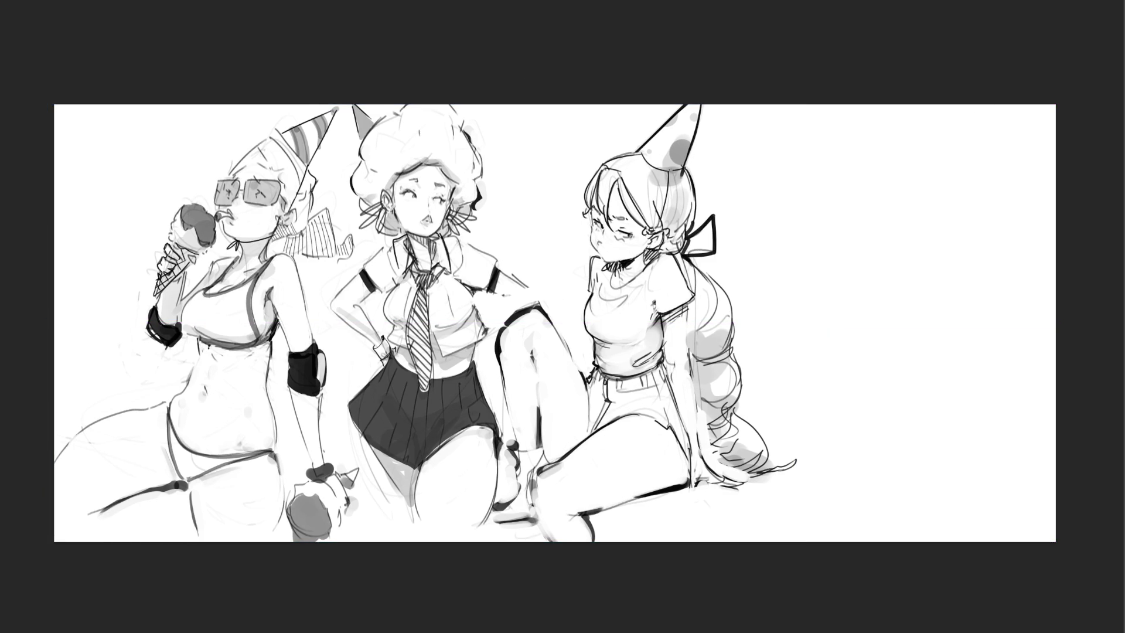
Sketch a new head with a cone hat, cheek, chin, ear and hair lines right of the girls
scroll(878, 340, up, 3)
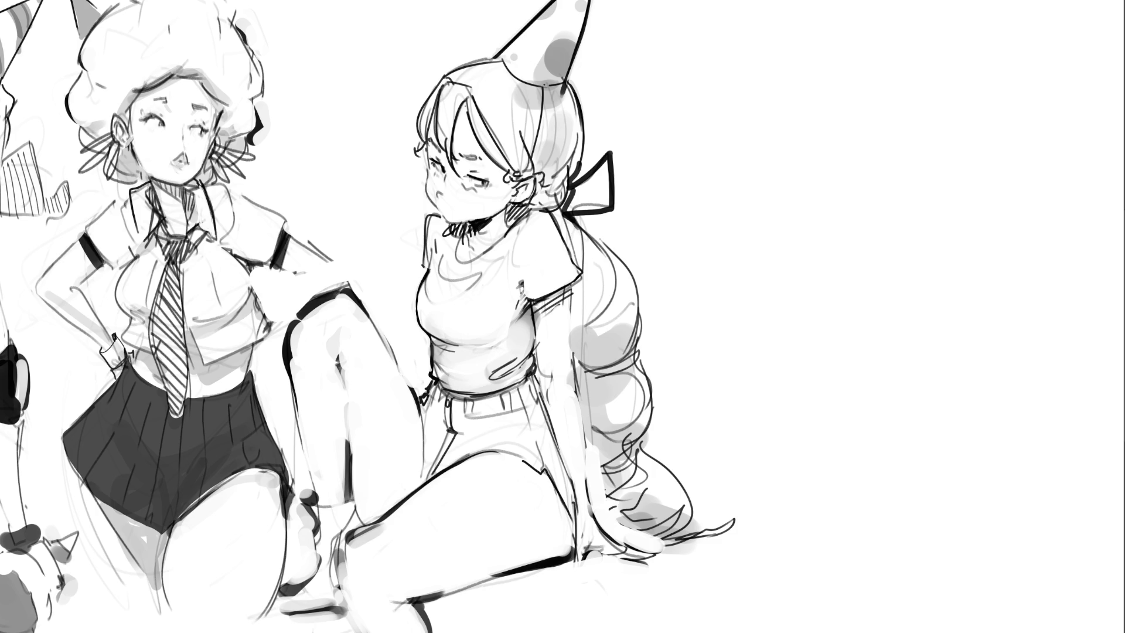
mouse_move(789, 77)
mouse_down()
mouse_move(790, 127)
mouse_move(821, 46)
mouse_move(885, 101)
mouse_move(861, 159)
mouse_move(872, 147)
mouse_up()
mouse_move(785, 115)
mouse_down()
mouse_move(712, 106)
mouse_move(923, 93)
mouse_move(902, 121)
mouse_up()
mouse_move(713, 101)
mouse_down()
mouse_move(768, 78)
mouse_move(966, 123)
mouse_move(918, 118)
mouse_up()
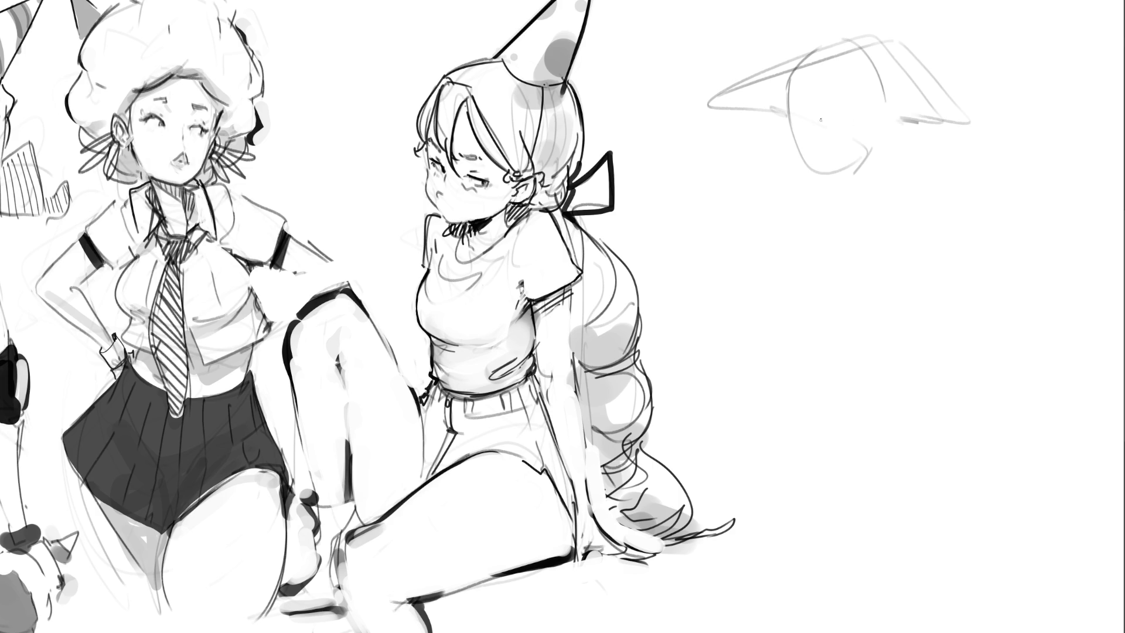
drag(711, 103, 813, 172)
drag(956, 120, 835, 185)
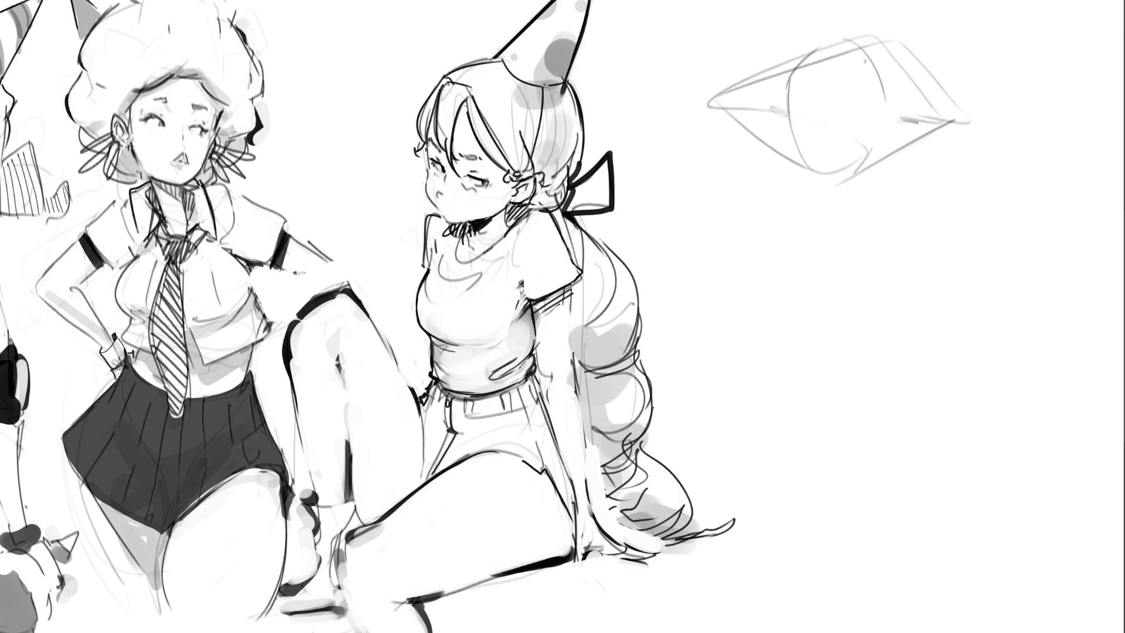
drag(832, 99, 848, 105)
mouse_move(796, 116)
mouse_down()
mouse_move(823, 169)
mouse_move(873, 155)
mouse_move(894, 126)
mouse_move(877, 137)
mouse_up()
drag(872, 92, 880, 102)
drag(844, 51, 864, 89)
drag(864, 88, 871, 114)
mouse_move(805, 56)
mouse_down()
mouse_move(791, 238)
mouse_move(842, 56)
mouse_move(881, 202)
mouse_up()
mouse_move(896, 94)
mouse_down()
mouse_move(885, 154)
mouse_move(898, 151)
mouse_up()
drag(885, 68, 905, 136)
drag(914, 130, 900, 149)
Refine the cone hat's brim, side edges and tip with loose strokes
mouse_move(696, 107)
mouse_down()
mouse_move(886, 89)
mouse_move(864, 82)
mouse_move(831, 12)
mouse_up()
drag(887, 6, 955, 125)
drag(888, 42, 931, 79)
drag(726, 57, 840, 23)
mouse_move(722, 59)
mouse_down()
mouse_move(808, 1)
mouse_move(930, 63)
mouse_up()
mouse_move(715, 15)
mouse_down()
mouse_move(722, 76)
mouse_move(755, 76)
mouse_move(861, 1)
mouse_up()
drag(899, 2, 945, 85)
drag(790, 79, 940, 95)
mouse_move(740, 106)
mouse_down()
mouse_move(768, 86)
mouse_move(787, 28)
mouse_up()
mouse_move(747, 65)
mouse_down()
mouse_move(801, 0)
mouse_move(838, 44)
mouse_move(734, 92)
mouse_up()
mouse_move(733, 45)
mouse_down()
mouse_move(737, 89)
mouse_move(762, 123)
mouse_up()
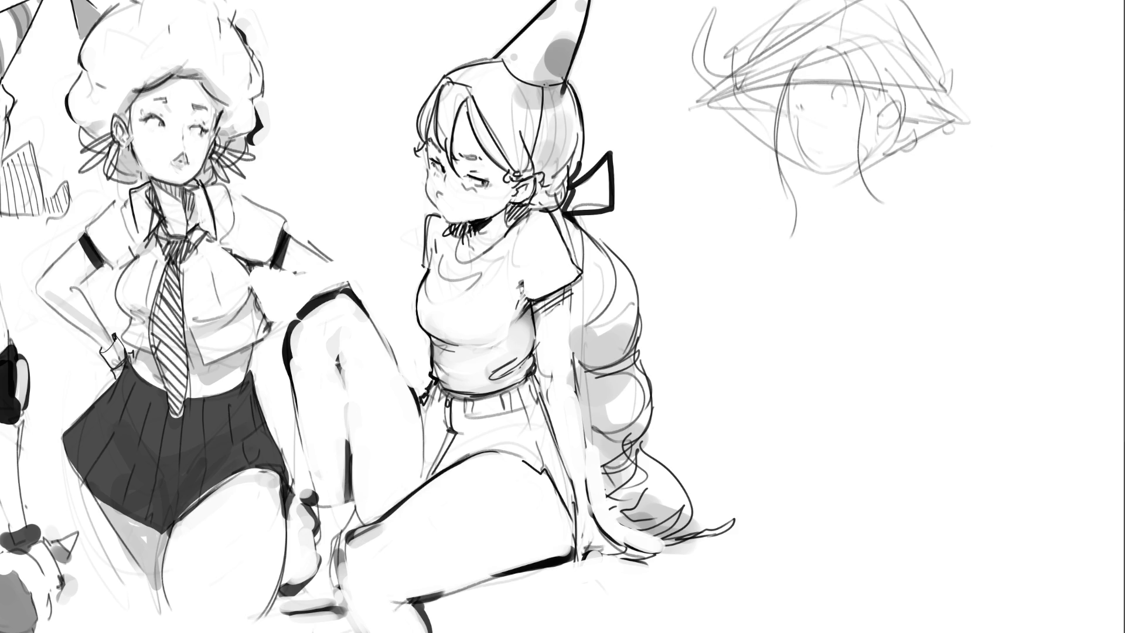
Sketch the chin, hair strands beside the face, neck lines and shoulder contour
drag(806, 142, 773, 161)
drag(873, 121, 865, 140)
mouse_move(816, 170)
mouse_down()
mouse_move(850, 157)
mouse_move(876, 192)
mouse_up()
mouse_move(832, 183)
mouse_down()
mouse_move(870, 170)
mouse_move(874, 189)
mouse_up()
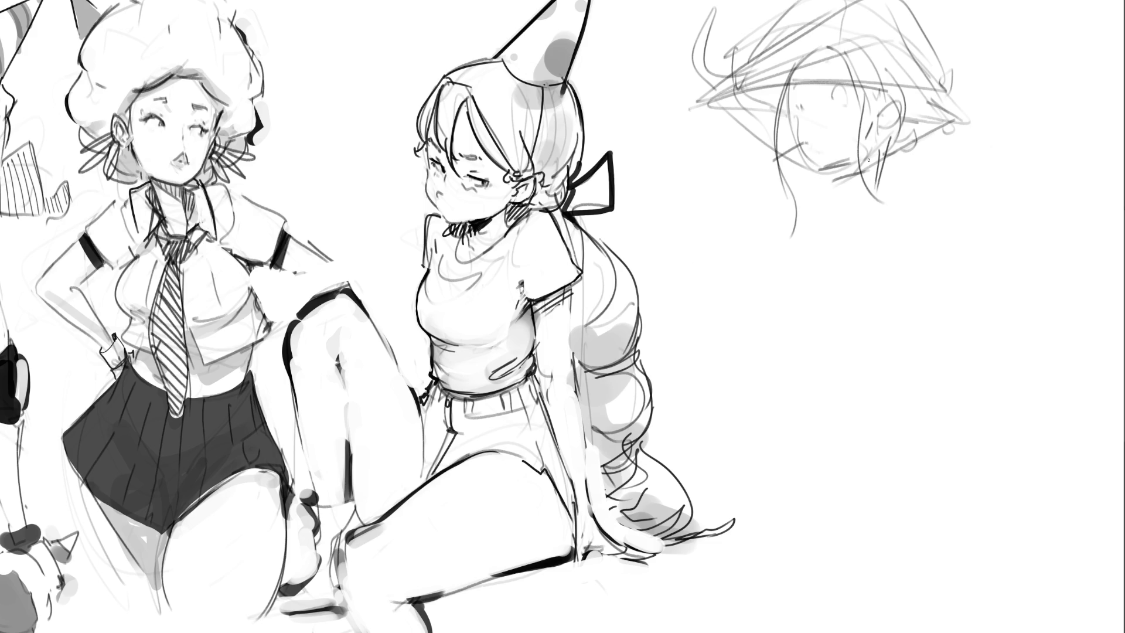
drag(776, 168, 766, 196)
mouse_move(781, 168)
mouse_down()
mouse_move(753, 201)
mouse_move(798, 233)
mouse_up()
drag(792, 239, 813, 258)
drag(832, 178, 833, 238)
drag(839, 177, 837, 205)
drag(874, 169, 872, 216)
mouse_move(828, 201)
mouse_down()
mouse_move(868, 236)
mouse_move(898, 217)
mouse_move(927, 278)
mouse_up()
drag(933, 283, 936, 310)
Rough in hair strands and the raised arm's long diagonals left of the face
drag(675, 106, 745, 229)
mouse_move(677, 103)
mouse_down()
mouse_move(788, 223)
mouse_move(754, 245)
mouse_up()
drag(786, 180, 811, 261)
drag(678, 111, 735, 6)
drag(734, 8, 720, 136)
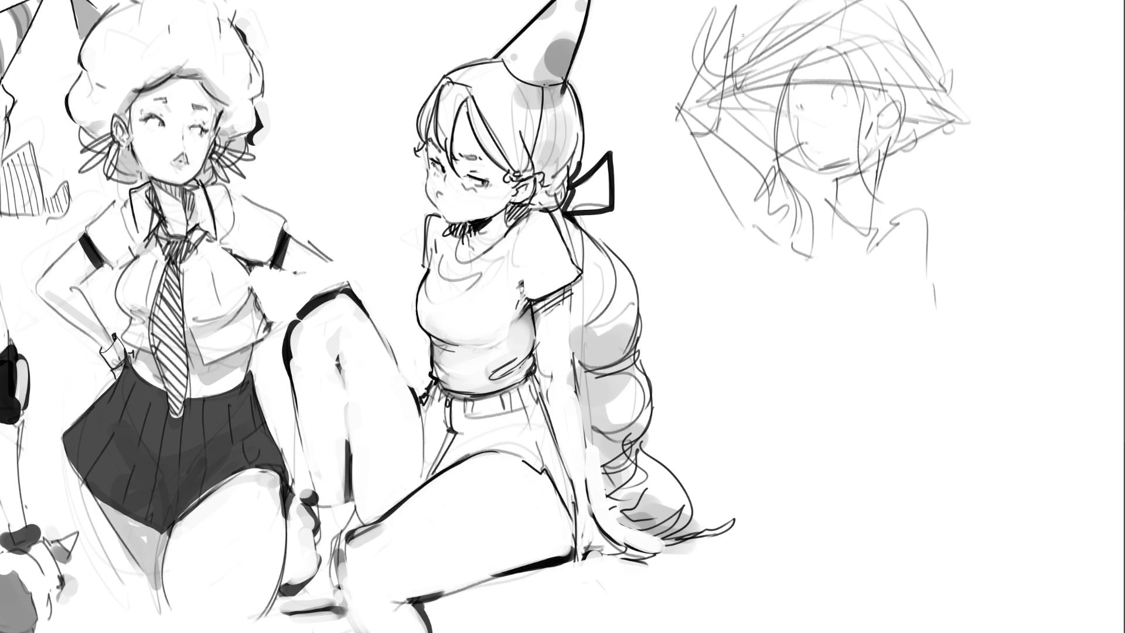
Draw the long contour down the figure's right side plus the neck and collar lines
mouse_move(949, 88)
mouse_down()
mouse_move(1019, 245)
mouse_move(940, 373)
mouse_up()
drag(953, 408, 953, 451)
mouse_move(935, 221)
mouse_down()
mouse_move(960, 543)
mouse_move(908, 487)
mouse_up()
mouse_move(832, 348)
mouse_down()
mouse_move(782, 287)
mouse_move(788, 294)
mouse_up()
mouse_move(776, 284)
mouse_down()
mouse_move(845, 302)
mouse_move(832, 366)
mouse_up()
drag(832, 308, 824, 332)
mouse_move(823, 200)
mouse_down()
mouse_move(760, 300)
mouse_move(798, 326)
mouse_up()
drag(835, 205, 856, 343)
Sketch the shoulder, arm, lower torso and skirt curves of the new figure
mouse_move(894, 305)
mouse_down()
mouse_move(905, 252)
mouse_move(955, 337)
mouse_move(936, 366)
mouse_up()
drag(876, 276, 928, 318)
drag(846, 262, 858, 317)
mouse_move(800, 354)
mouse_down()
mouse_move(906, 325)
mouse_move(872, 404)
mouse_up()
drag(870, 405, 812, 421)
mouse_move(783, 361)
mouse_down()
mouse_move(819, 417)
mouse_move(867, 450)
mouse_up()
drag(884, 391, 914, 489)
mouse_move(782, 381)
mouse_down()
mouse_move(729, 477)
mouse_move(814, 545)
mouse_move(1035, 546)
mouse_up()
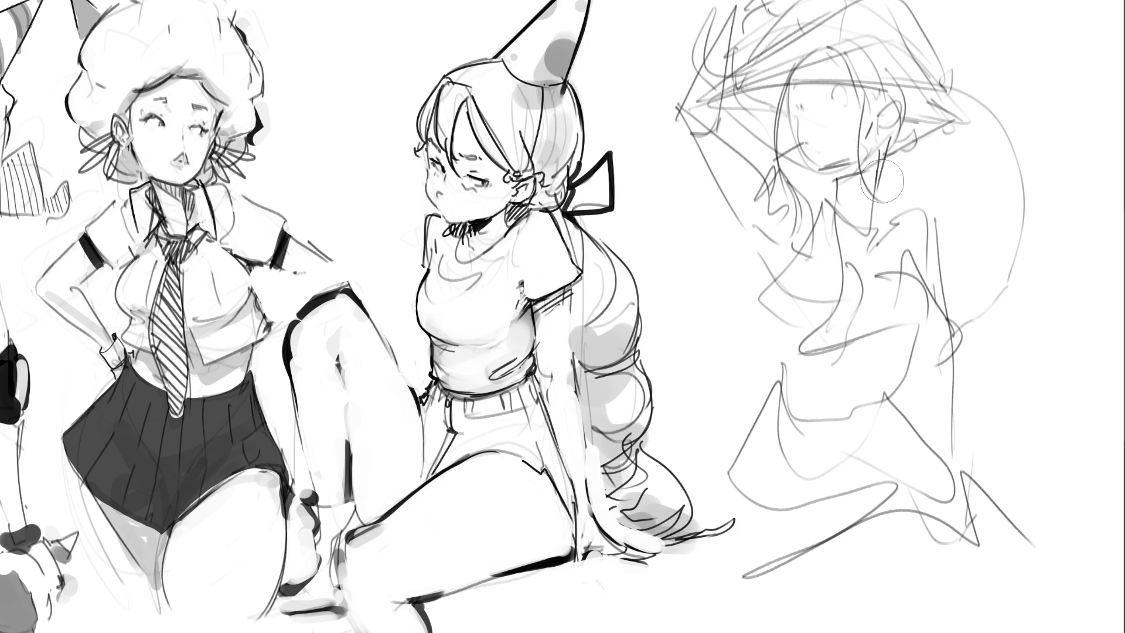
Fade the rough right-hand sketch with a large eraser and redraw a tall head with an ear
key(bracketright)
key(bracketright)
key(bracketright)
mouse_move(882, 181)
mouse_down()
mouse_move(878, 246)
mouse_move(762, 93)
mouse_move(774, 503)
mouse_move(932, 225)
mouse_move(826, 164)
mouse_move(779, 62)
mouse_move(991, 482)
mouse_move(752, 1)
mouse_move(972, 495)
mouse_move(896, 65)
mouse_move(837, 380)
mouse_up()
key(b)
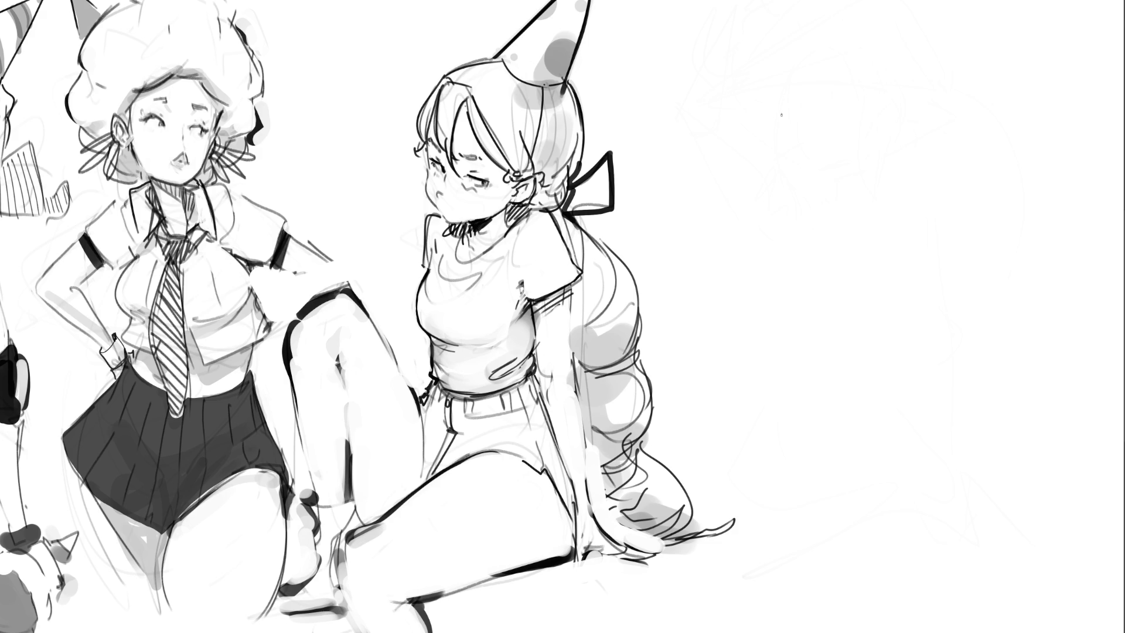
mouse_move(792, 107)
mouse_down()
mouse_move(811, 34)
mouse_move(862, 126)
mouse_up()
mouse_move(774, 83)
mouse_down()
mouse_move(792, 120)
mouse_move(847, 134)
mouse_move(823, 130)
mouse_move(833, 94)
mouse_move(795, 104)
mouse_move(832, 183)
mouse_move(907, 118)
mouse_move(896, 118)
mouse_up()
drag(870, 38, 895, 58)
mouse_move(807, 22)
mouse_down()
mouse_move(851, 25)
mouse_move(821, 1)
mouse_up()
Sketch hair lines across the head top and down the side, plus the jaw and neck
mouse_move(889, 5)
mouse_down()
mouse_move(926, 50)
mouse_move(933, 2)
mouse_up()
mouse_move(944, 1)
mouse_down()
mouse_move(961, 92)
mouse_move(941, 107)
mouse_up()
drag(988, 43, 991, 98)
drag(967, 98, 977, 133)
drag(962, 135, 943, 147)
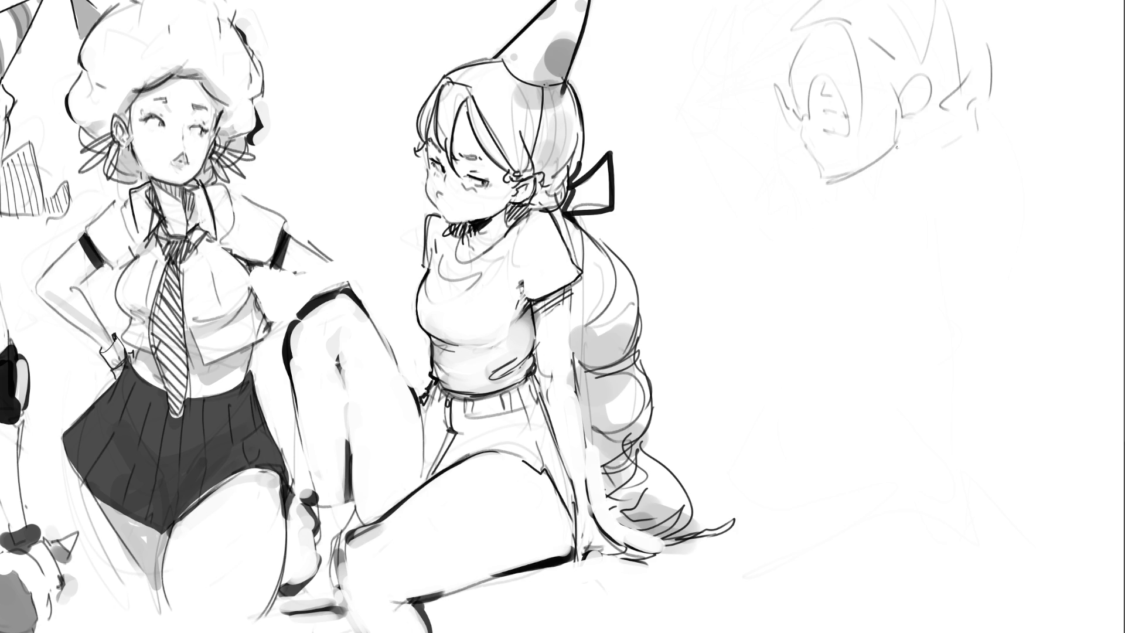
drag(865, 181, 901, 153)
mouse_move(926, 115)
mouse_down()
mouse_move(918, 163)
mouse_move(875, 203)
mouse_up()
drag(930, 159, 850, 218)
Draw the shoulder, chest and torso contours, breast circles and the hair line down the back
mouse_move(878, 198)
mouse_down()
mouse_move(927, 122)
mouse_move(901, 246)
mouse_move(925, 273)
mouse_up()
mouse_move(960, 188)
mouse_down()
mouse_move(972, 225)
mouse_move(927, 309)
mouse_up()
mouse_move(886, 278)
mouse_down()
mouse_move(821, 212)
mouse_move(917, 326)
mouse_move(936, 311)
mouse_up()
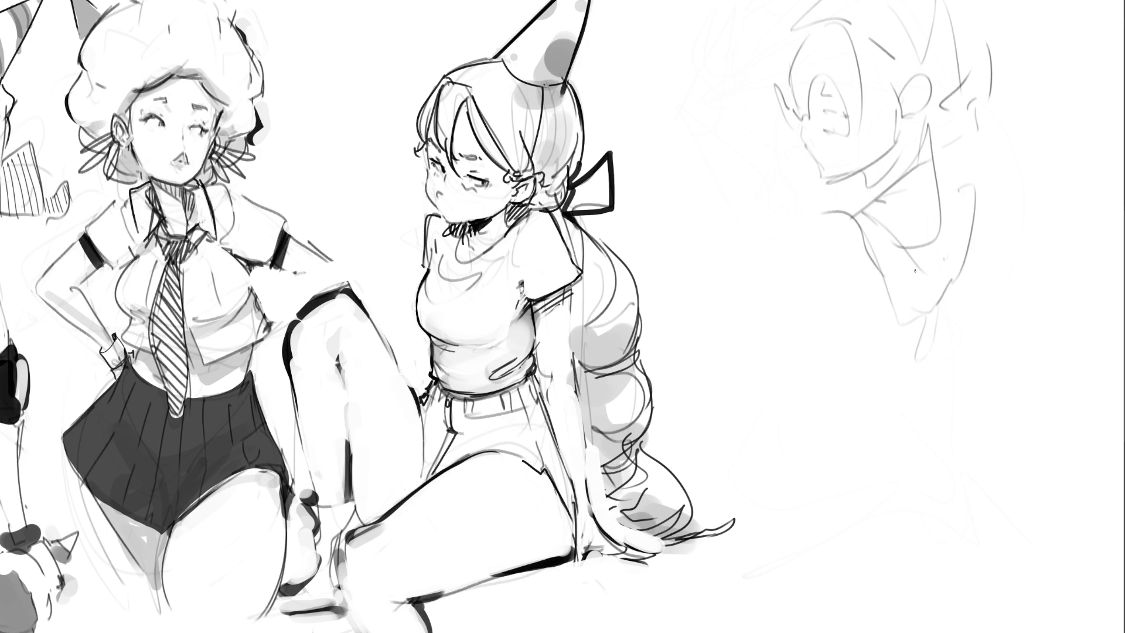
drag(850, 220, 792, 401)
drag(686, 346, 743, 371)
drag(949, 235, 844, 369)
drag(808, 457, 913, 480)
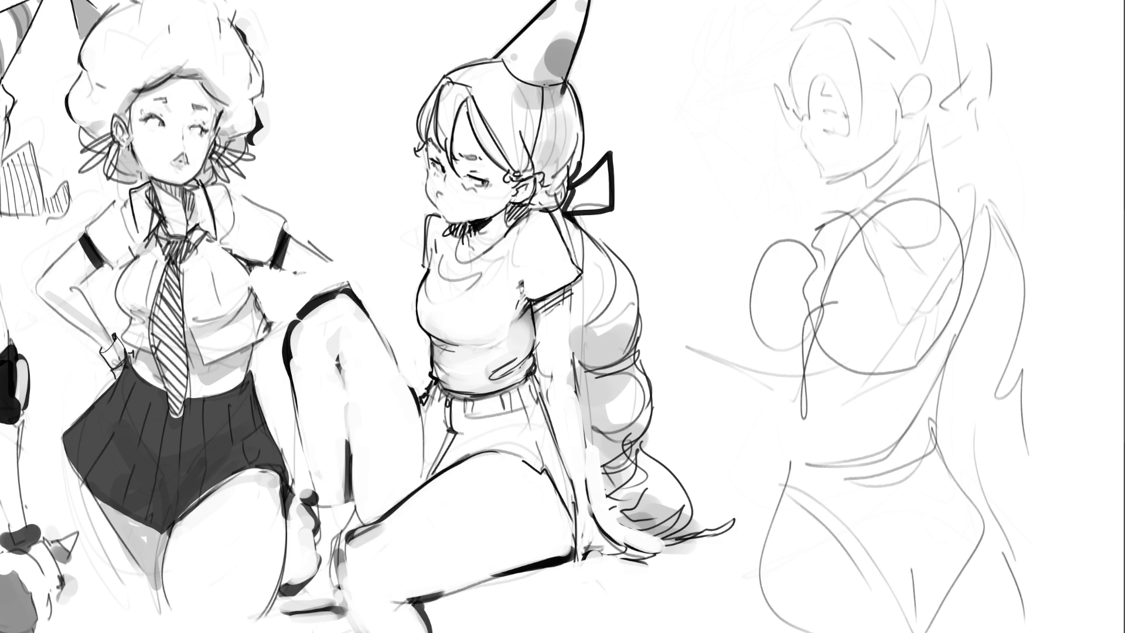
mouse_move(772, 95)
mouse_down()
mouse_move(785, 124)
mouse_move(794, 112)
mouse_up()
Ink the glasses lens outline and a closed eye with lashes on the right figure's face
mouse_move(811, 94)
mouse_down()
mouse_move(803, 115)
mouse_move(818, 78)
mouse_move(847, 124)
mouse_move(838, 135)
mouse_up()
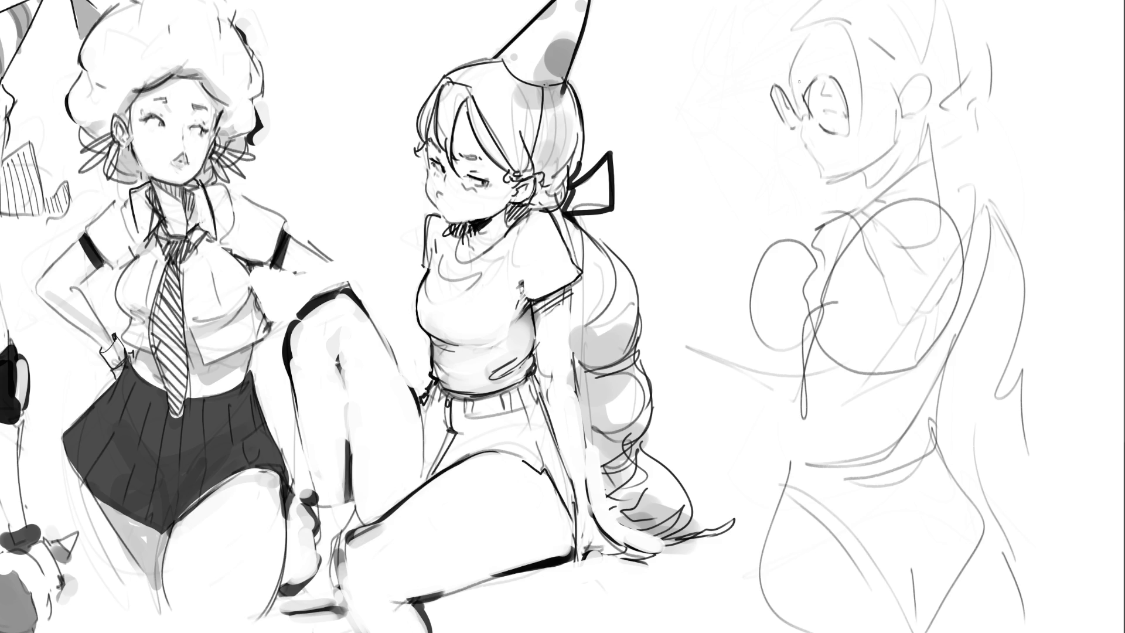
drag(789, 83, 795, 93)
mouse_move(803, 103)
mouse_down()
mouse_move(798, 138)
mouse_move(817, 140)
mouse_up()
drag(792, 89, 799, 106)
mouse_move(811, 83)
mouse_down()
mouse_move(847, 75)
mouse_move(828, 104)
mouse_up()
drag(848, 101, 823, 107)
drag(840, 100, 823, 105)
Ink the nose profile, mouth, chin and jawline, and the front and back neck lines
drag(808, 138, 811, 152)
drag(815, 154, 830, 152)
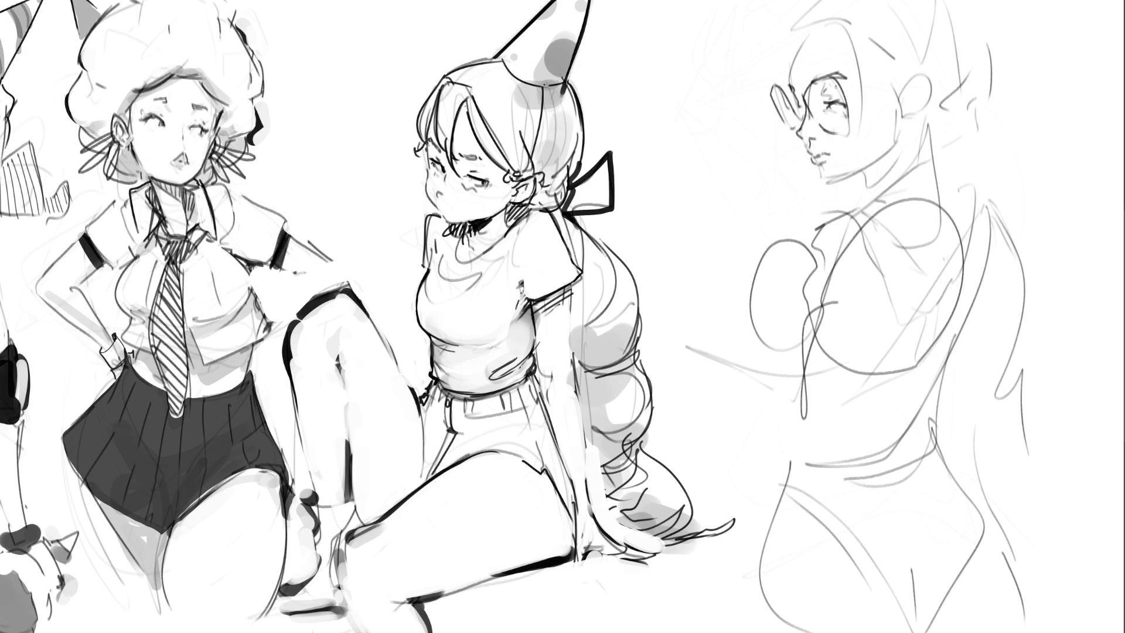
mouse_move(819, 174)
mouse_down()
mouse_move(832, 184)
mouse_move(893, 155)
mouse_up()
drag(842, 179, 863, 180)
drag(899, 144, 870, 200)
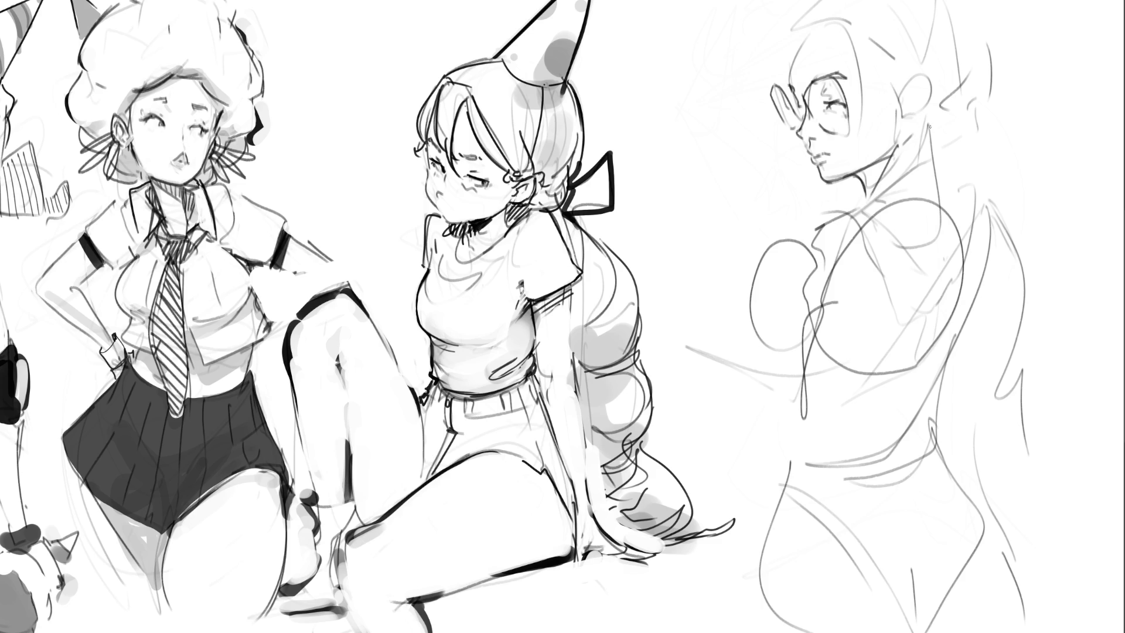
drag(923, 134, 941, 193)
Add an earring and inner-ear detail, outline the head top, and draw the glasses arm to the ear
mouse_move(901, 121)
mouse_down()
mouse_move(902, 132)
mouse_move(924, 81)
mouse_up()
mouse_move(919, 91)
mouse_down()
mouse_move(920, 115)
mouse_move(924, 73)
mouse_move(928, 107)
mouse_up()
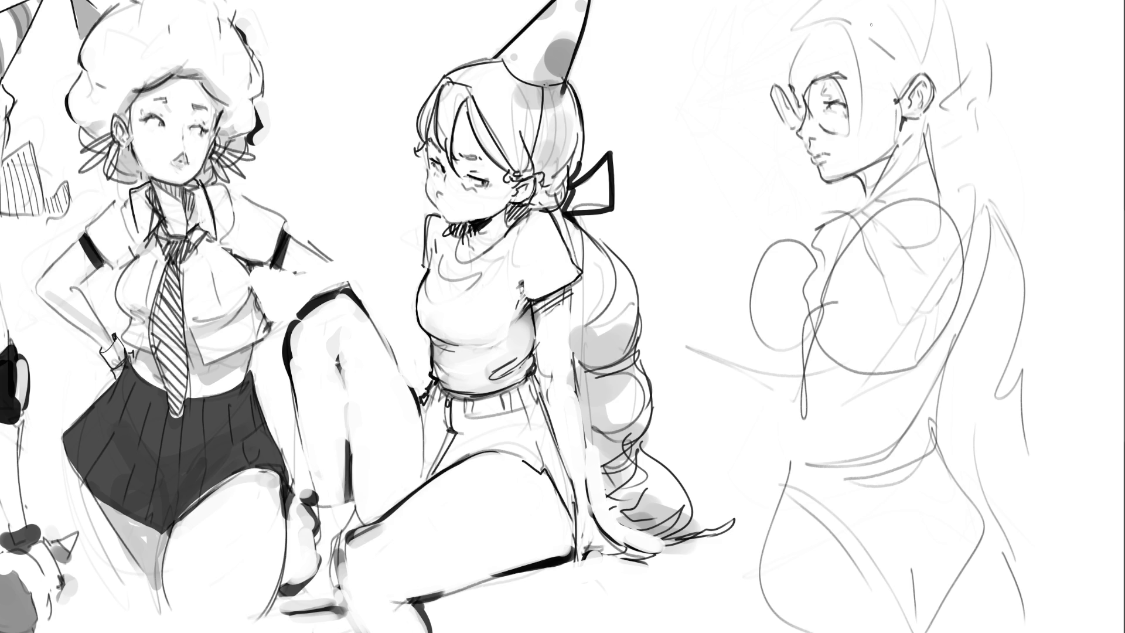
drag(861, 42, 889, 95)
drag(791, 48, 792, 80)
drag(792, 44, 816, 27)
drag(810, 34, 857, 37)
drag(851, 113, 907, 87)
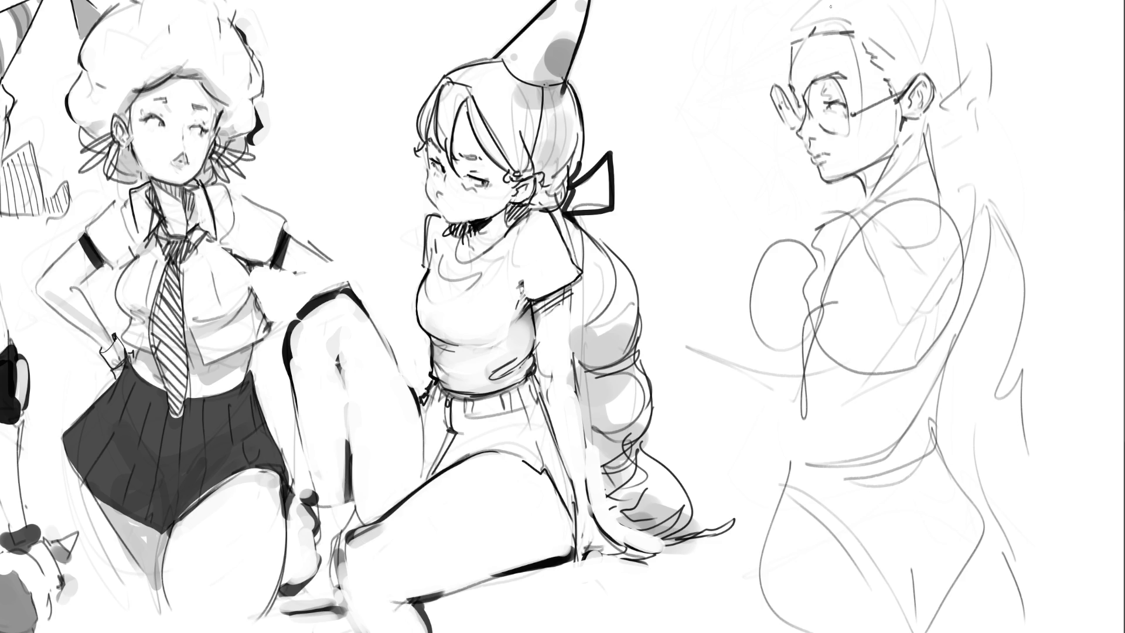
Outline the hair down past the ear and behind the neck, and sketch the shoulder curve
drag(791, 36, 820, 0)
mouse_move(943, 4)
mouse_down()
mouse_move(951, 44)
mouse_move(932, 127)
mouse_up()
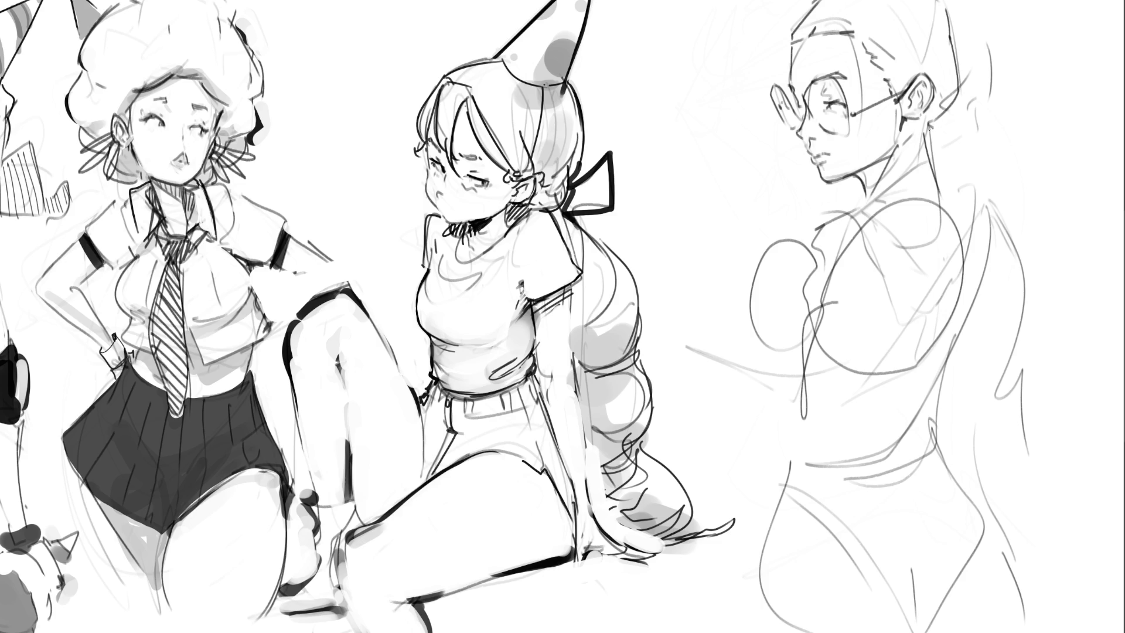
drag(950, 0, 984, 84)
mouse_move(958, 91)
mouse_down()
mouse_move(985, 82)
mouse_move(1001, 161)
mouse_up()
mouse_move(939, 167)
mouse_down()
mouse_move(979, 165)
mouse_move(990, 190)
mouse_up()
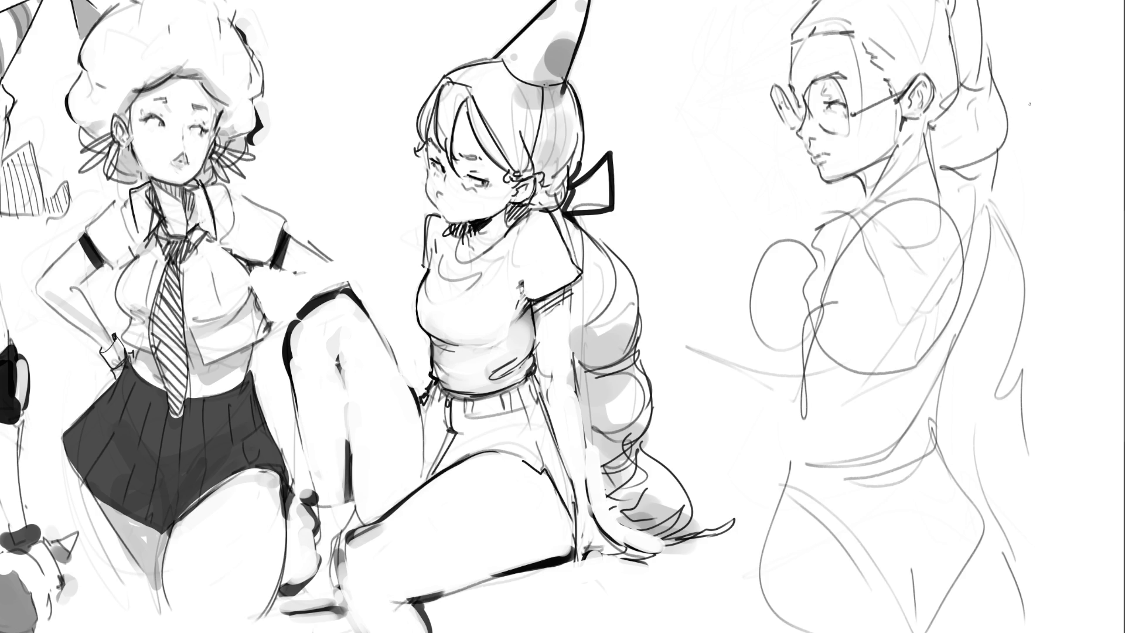
drag(867, 194, 915, 240)
mouse_move(868, 191)
mouse_down()
mouse_move(912, 211)
mouse_move(897, 256)
mouse_move(913, 268)
mouse_up()
key(ctrl+z)
key(ctrl+z)
Sketch the right figure's shoulder, chest and torso curves, undoing misplaced strokes
mouse_move(870, 198)
mouse_down()
mouse_move(824, 226)
mouse_move(816, 265)
mouse_up()
key(ctrl+z)
key(ctrl+z)
mouse_move(871, 198)
mouse_down()
mouse_move(813, 243)
mouse_move(811, 305)
mouse_up()
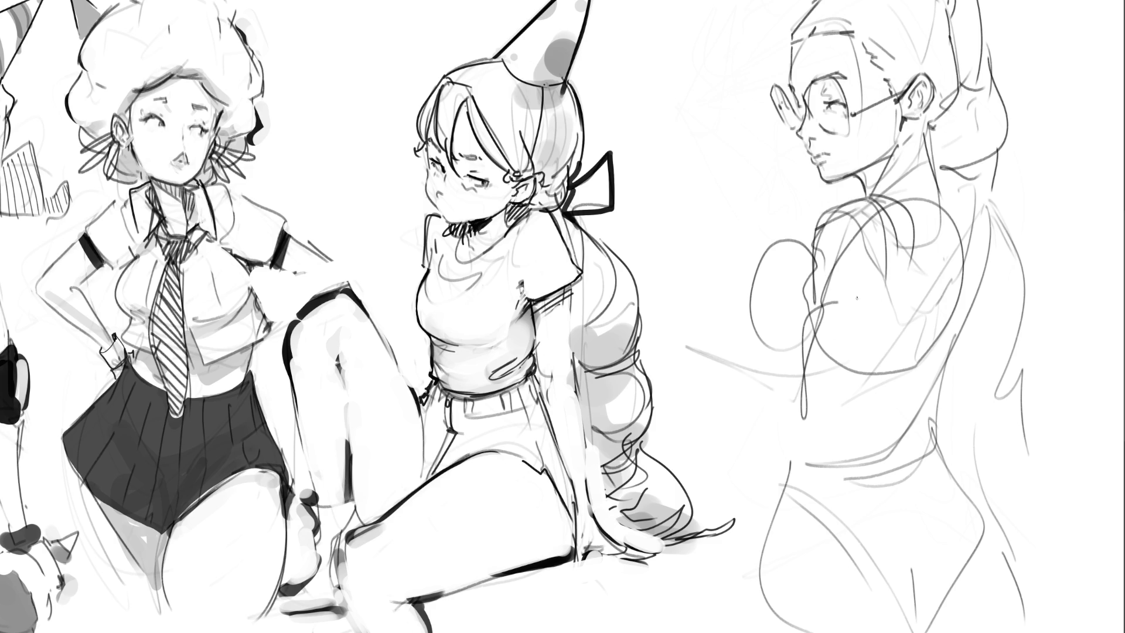
drag(892, 270, 847, 354)
key(ctrl+z)
drag(895, 284, 861, 344)
drag(818, 251, 799, 328)
key(ctrl+z)
drag(815, 275, 771, 411)
drag(894, 284, 824, 402)
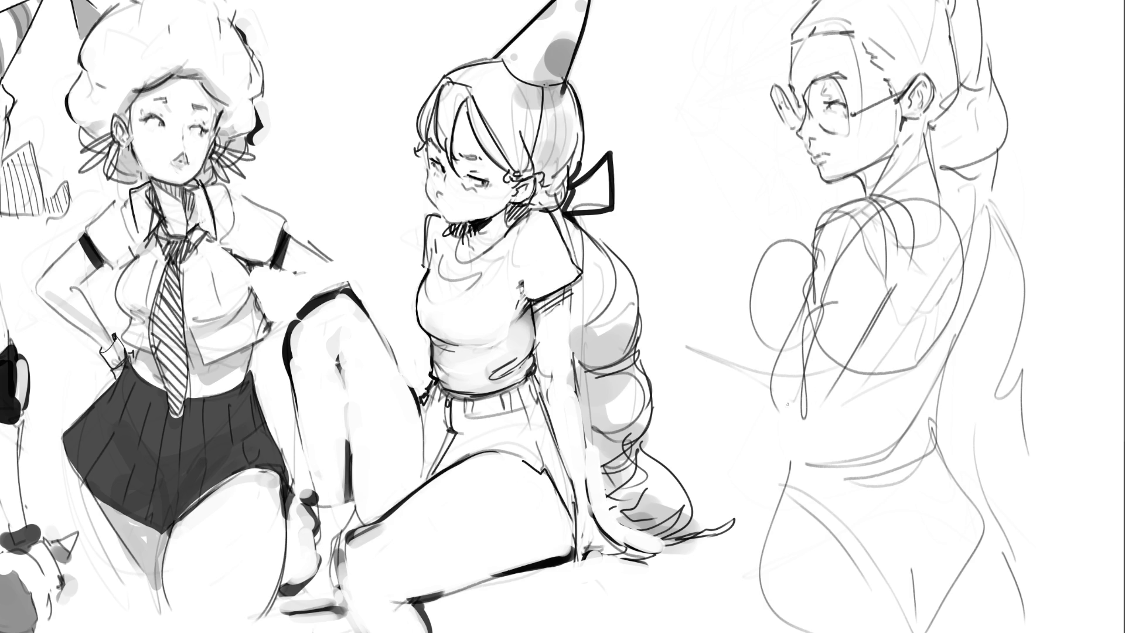
mouse_move(772, 364)
mouse_down()
mouse_move(806, 424)
mouse_move(829, 409)
mouse_up()
Sketch the left-reaching arm and the long upper back contour of the right figure
drag(661, 311, 755, 364)
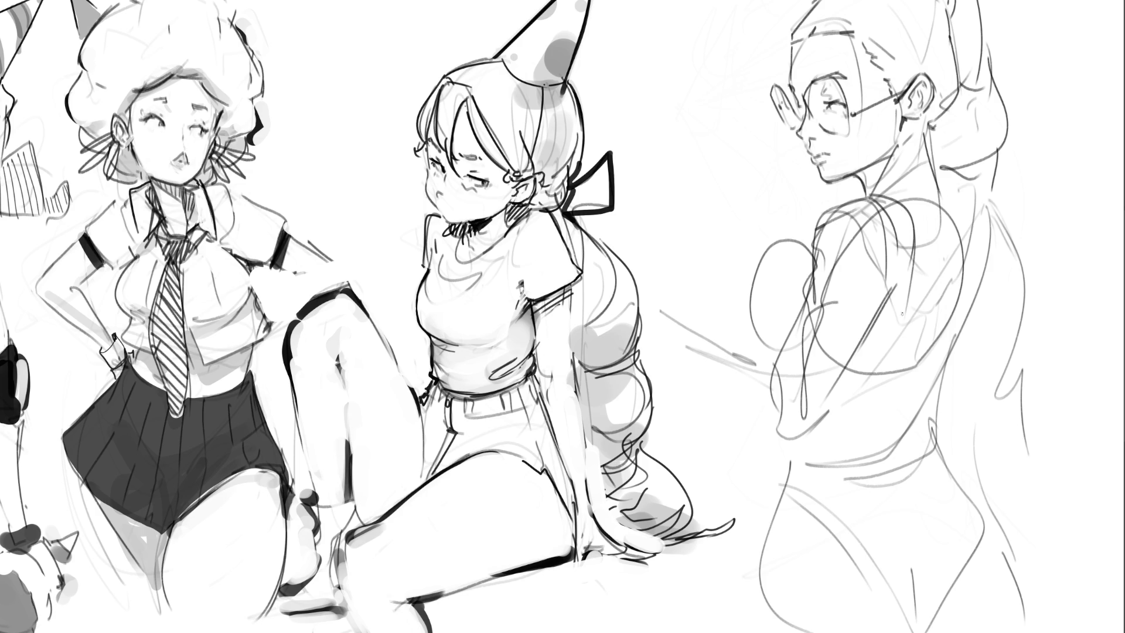
drag(898, 334, 956, 332)
drag(955, 270, 952, 309)
drag(934, 175, 973, 231)
key(ctrl+z)
drag(939, 183, 965, 235)
mouse_move(953, 183)
mouse_down()
mouse_move(971, 216)
mouse_move(962, 313)
mouse_up()
drag(984, 198, 960, 337)
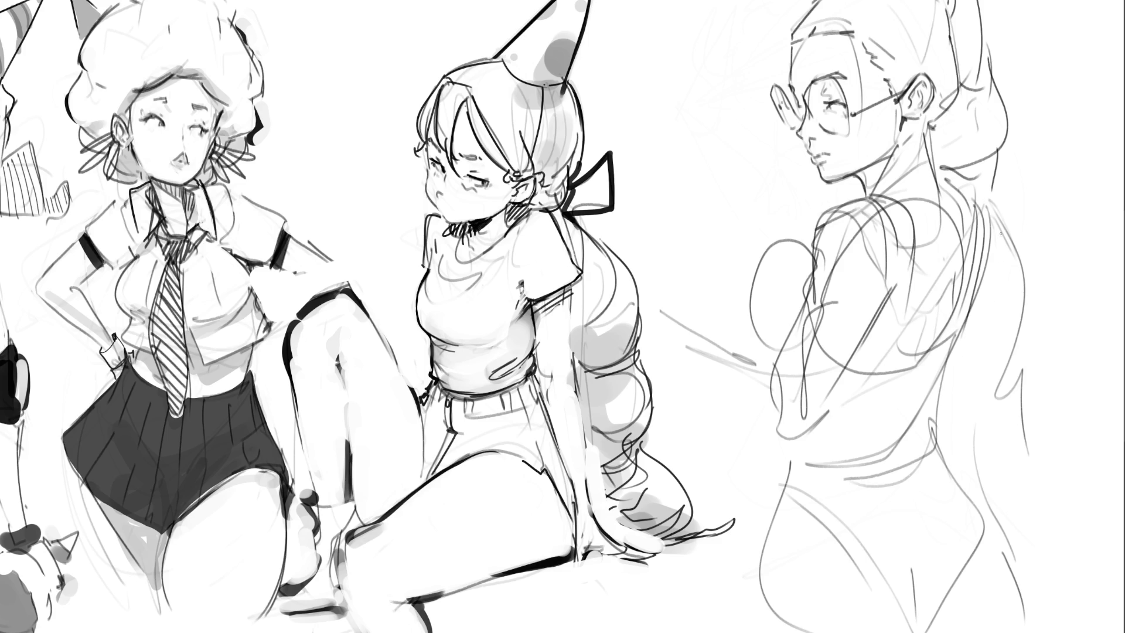
drag(982, 217, 989, 421)
Darken the back contour and hatch shading across the lower back
drag(917, 352, 939, 332)
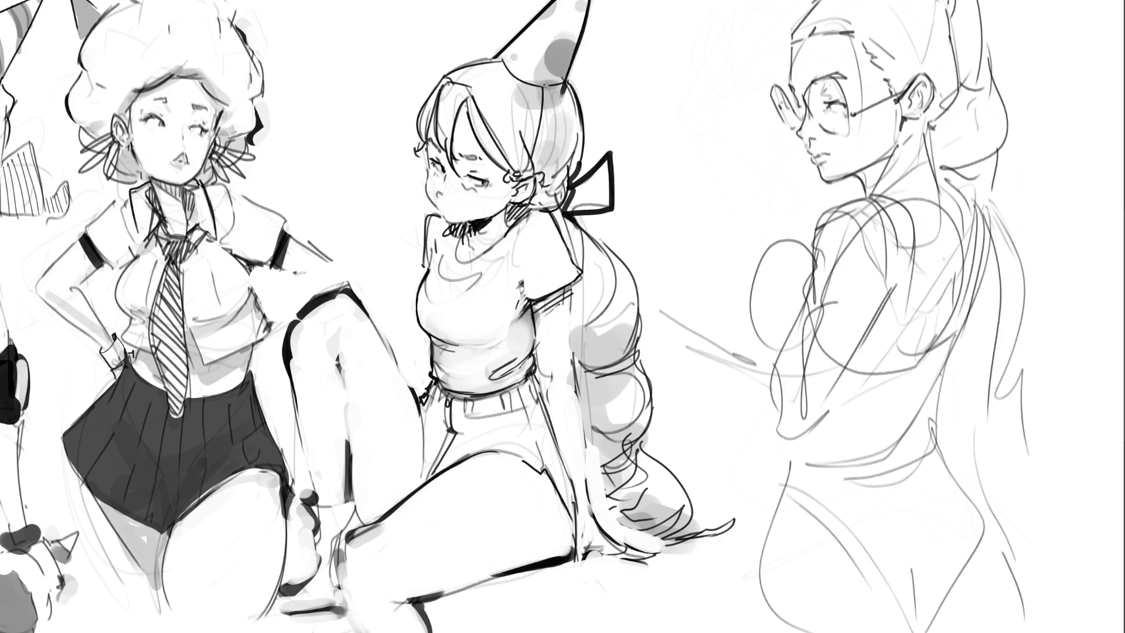
mouse_move(966, 344)
mouse_down()
mouse_move(984, 290)
mouse_move(929, 414)
mouse_move(931, 451)
mouse_up()
mouse_move(933, 410)
mouse_down()
mouse_move(832, 491)
mouse_move(879, 474)
mouse_up()
mouse_move(933, 450)
mouse_down()
mouse_move(845, 493)
mouse_move(953, 464)
mouse_up()
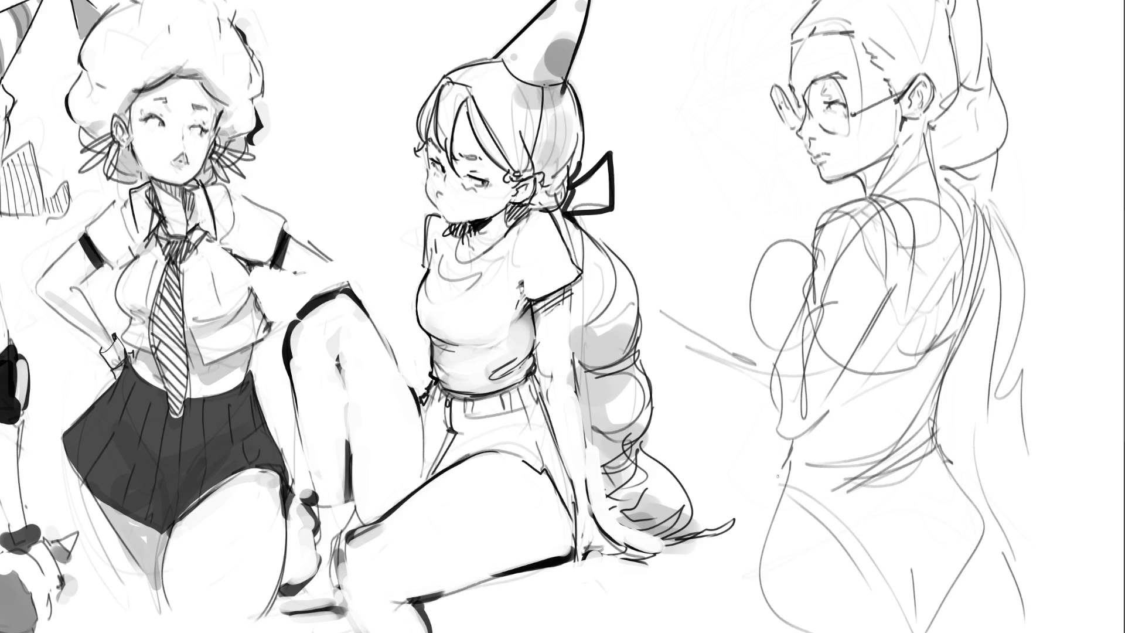
Redraw the neck-to-chest line, a curve down from the chest, and the waist and back
drag(800, 437, 772, 538)
key(ctrl+z)
key(ctrl+z)
key(ctrl+z)
drag(800, 462, 770, 542)
drag(771, 523, 921, 632)
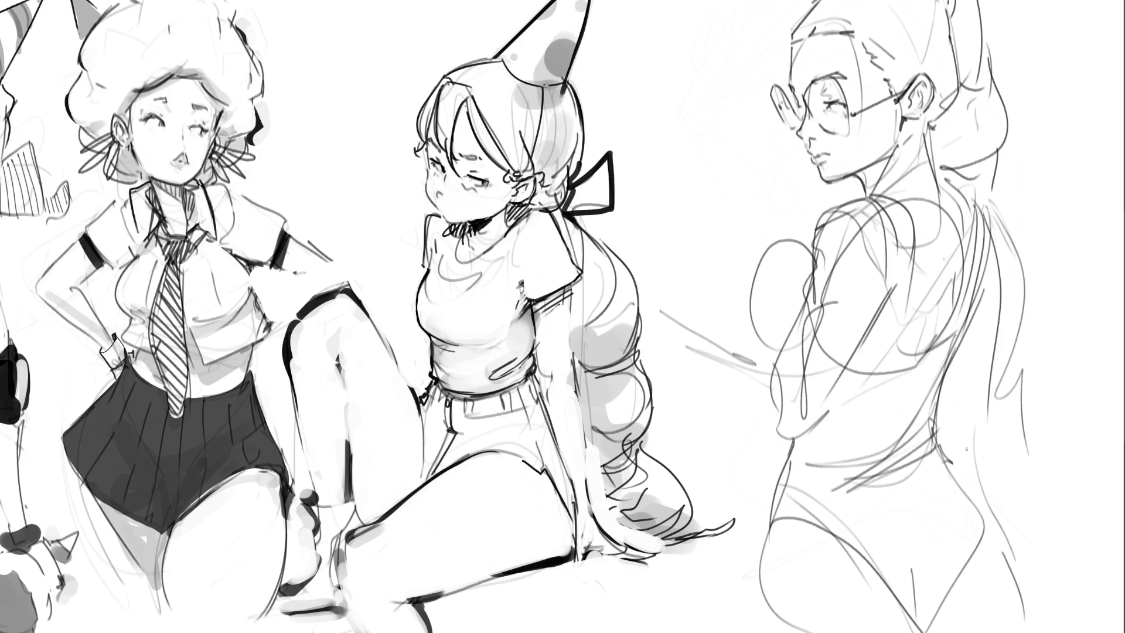
drag(941, 444, 932, 476)
mouse_move(942, 461)
mouse_down()
mouse_move(928, 484)
mouse_move(975, 501)
mouse_move(987, 522)
mouse_move(935, 632)
mouse_up()
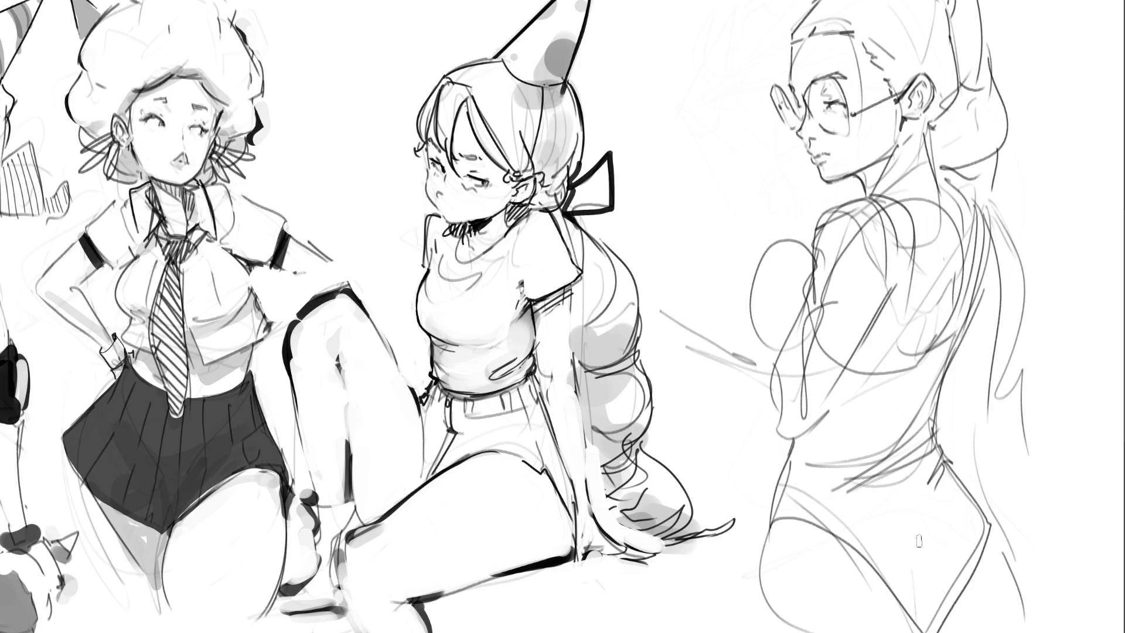
Firm up the right figure's lower thigh and both thigh curves, dropping stray hip strokes
drag(924, 599, 923, 632)
drag(921, 601, 926, 630)
mouse_move(925, 571)
mouse_down()
mouse_move(927, 588)
mouse_move(912, 583)
mouse_up()
key(ctrl+z)
key(ctrl+z)
drag(774, 523, 755, 632)
mouse_move(992, 526)
mouse_down()
mouse_move(1021, 563)
mouse_move(1033, 632)
mouse_up()
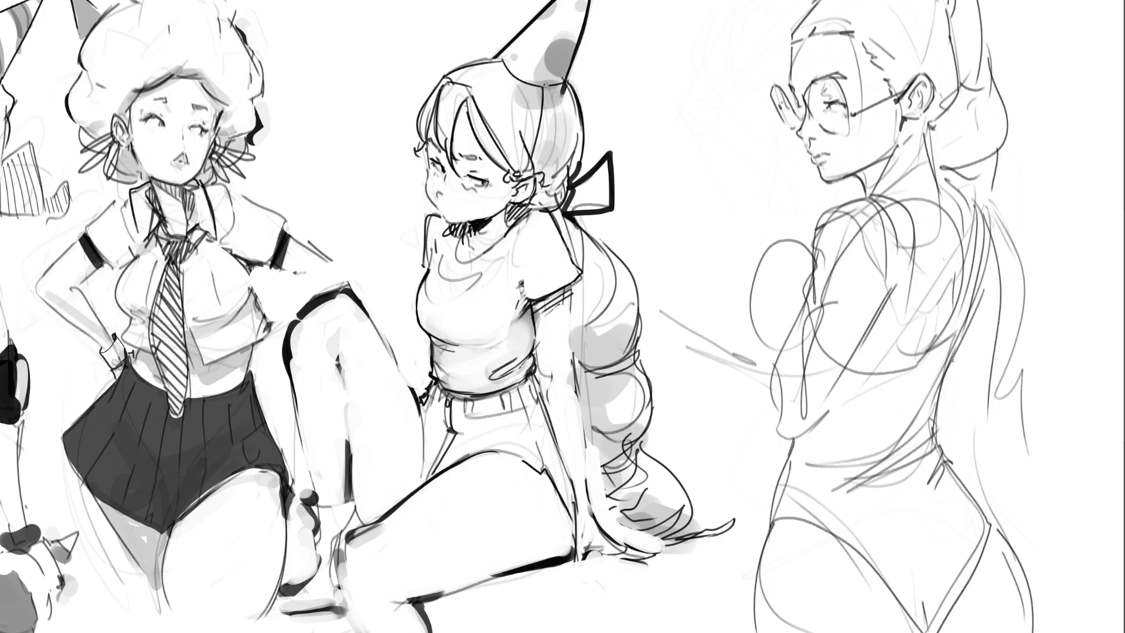
Extend the back curve down toward the hip, discarding a stray arm stroke
drag(953, 355, 988, 428)
mouse_move(998, 300)
mouse_down()
mouse_move(999, 397)
mouse_move(959, 438)
mouse_move(966, 486)
mouse_up()
drag(998, 373, 1008, 515)
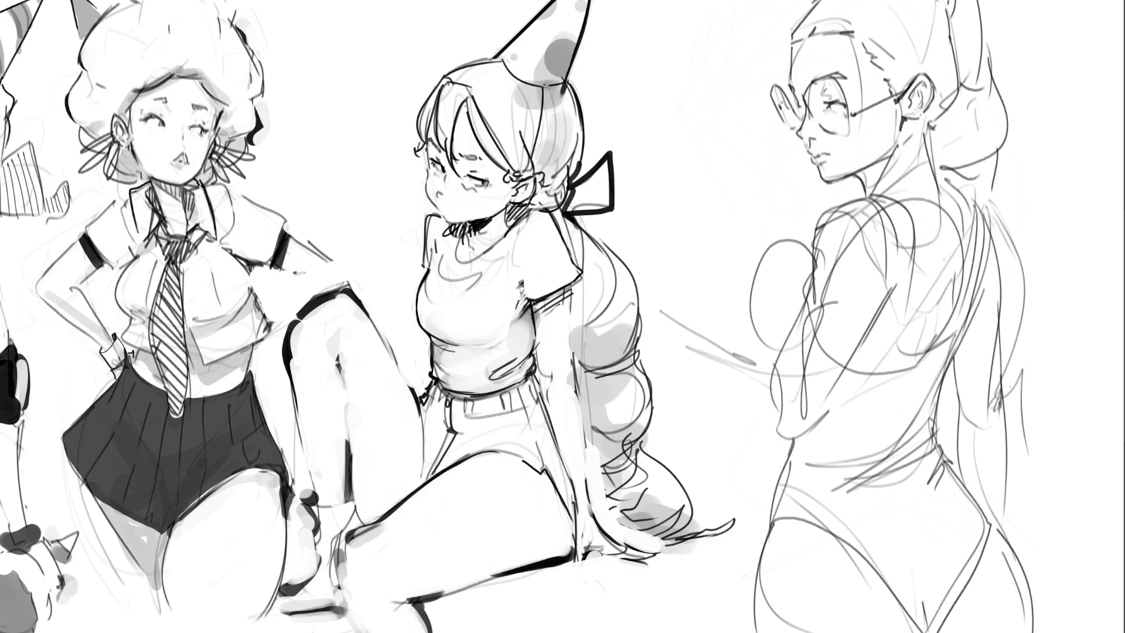
drag(783, 338, 786, 367)
key(ctrl+z)
Sketch the raised upper arm, forearm, wrist and a hand with fingers gripping upward
drag(816, 233, 740, 363)
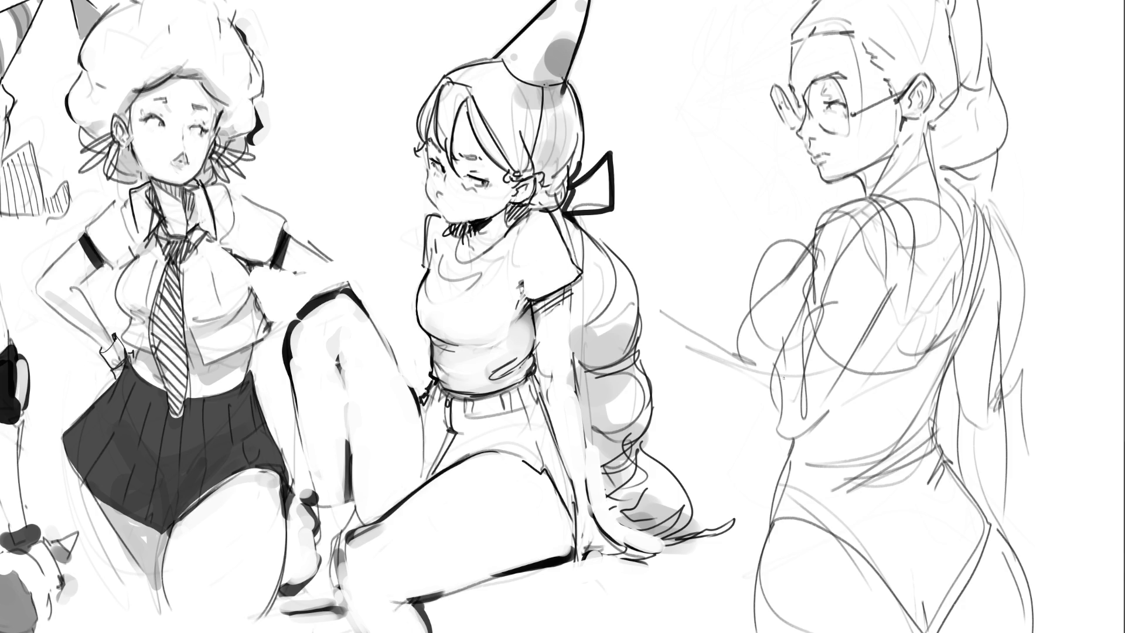
key(ctrl+z)
drag(795, 268, 760, 354)
key(ctrl+z)
key(ctrl+z)
mouse_move(816, 237)
mouse_down()
mouse_move(765, 297)
mouse_move(754, 343)
mouse_up()
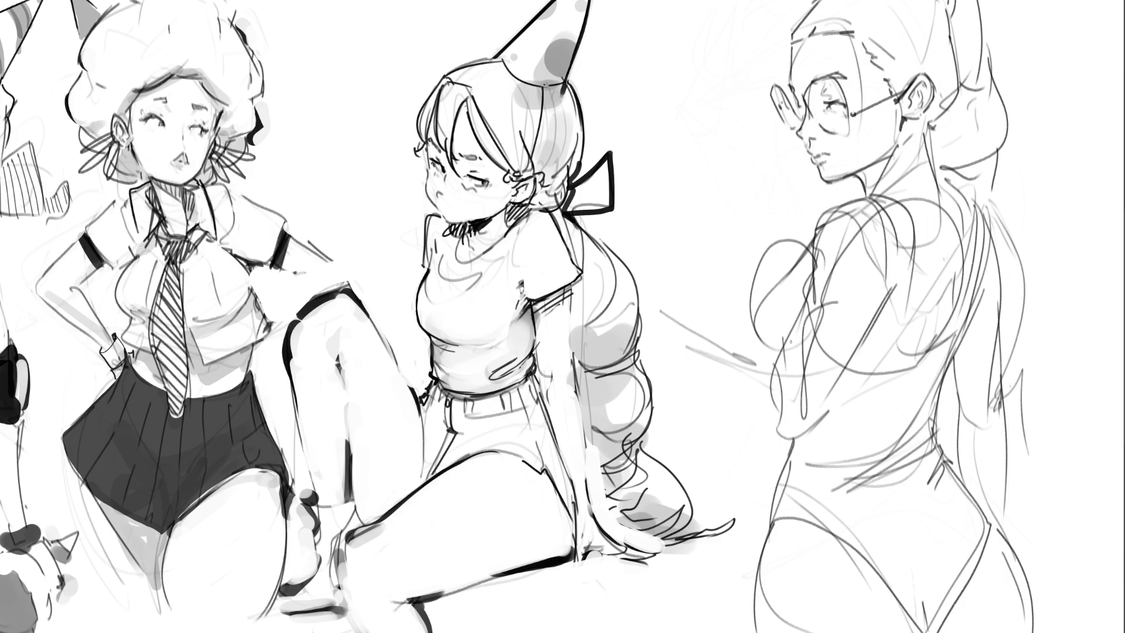
drag(816, 240, 792, 322)
drag(738, 256, 772, 360)
mouse_move(730, 257)
mouse_down()
mouse_move(712, 270)
mouse_move(753, 429)
mouse_up()
mouse_move(666, 252)
mouse_down()
mouse_move(721, 261)
mouse_move(660, 231)
mouse_move(694, 221)
mouse_move(738, 258)
mouse_up()
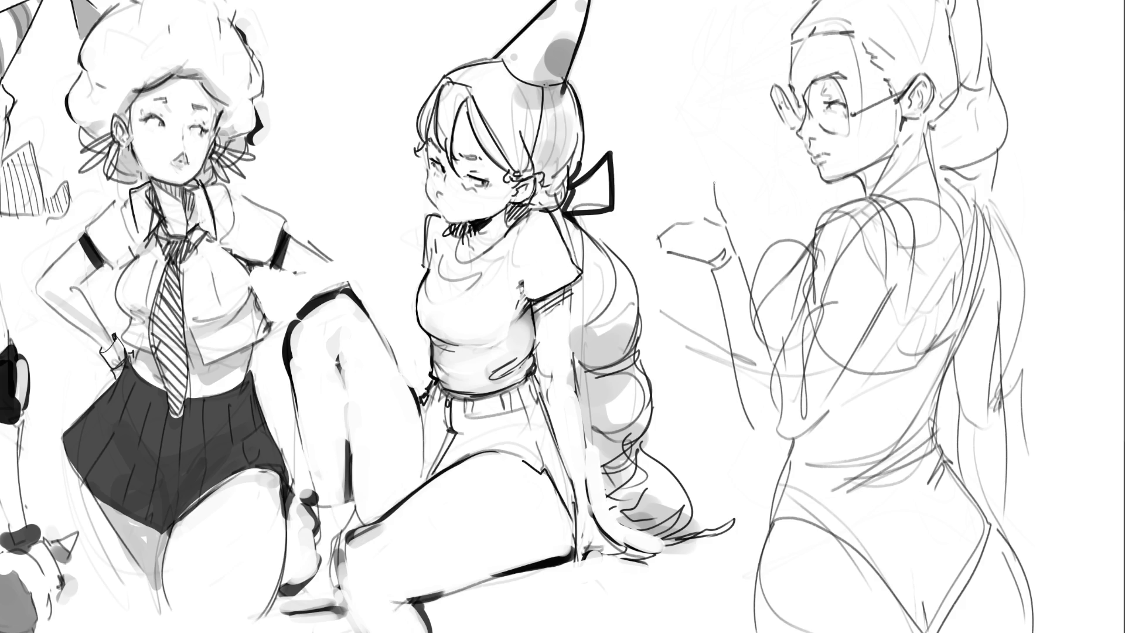
drag(706, 185, 726, 225)
mouse_move(631, 202)
mouse_down()
mouse_move(673, 226)
mouse_move(680, 191)
mouse_move(712, 187)
mouse_up()
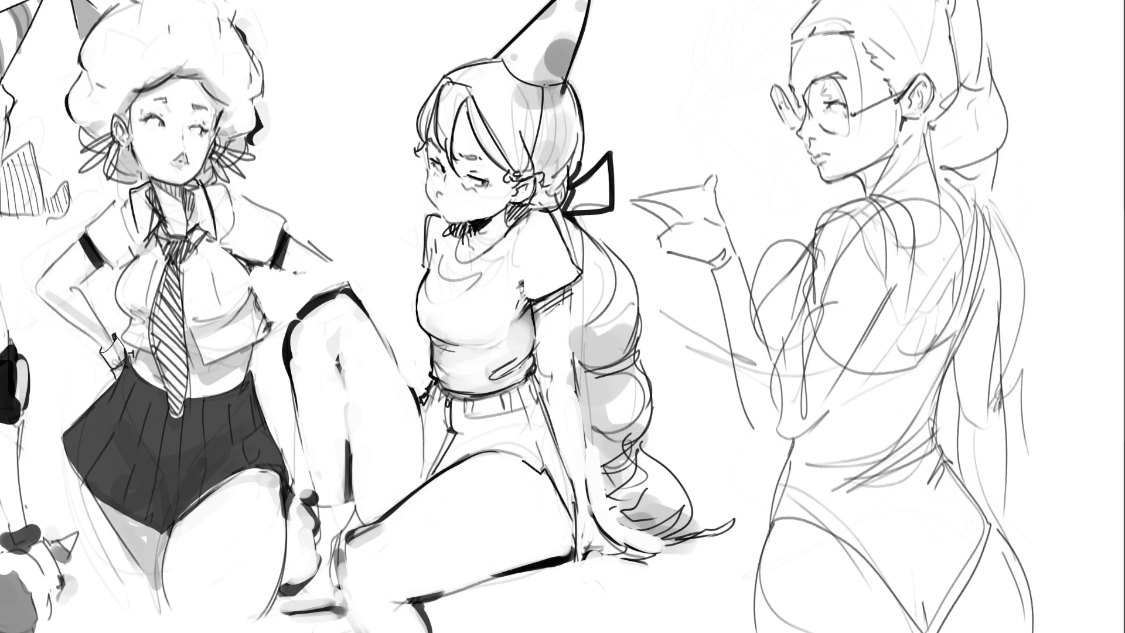
Draw the tall straight-sided party hat cone above the hand with a dark base
mouse_move(633, 44)
mouse_down()
mouse_move(618, 174)
mouse_move(701, 174)
mouse_up()
key(ctrl+z)
drag(633, 35, 695, 181)
key(ctrl+z)
key(ctrl+z)
drag(643, 37, 702, 169)
mouse_move(635, 35)
mouse_down()
mouse_move(629, 192)
mouse_move(702, 188)
mouse_up()
drag(623, 185, 655, 249)
key(ctrl+z)
key(ctrl+z)
key(ctrl+z)
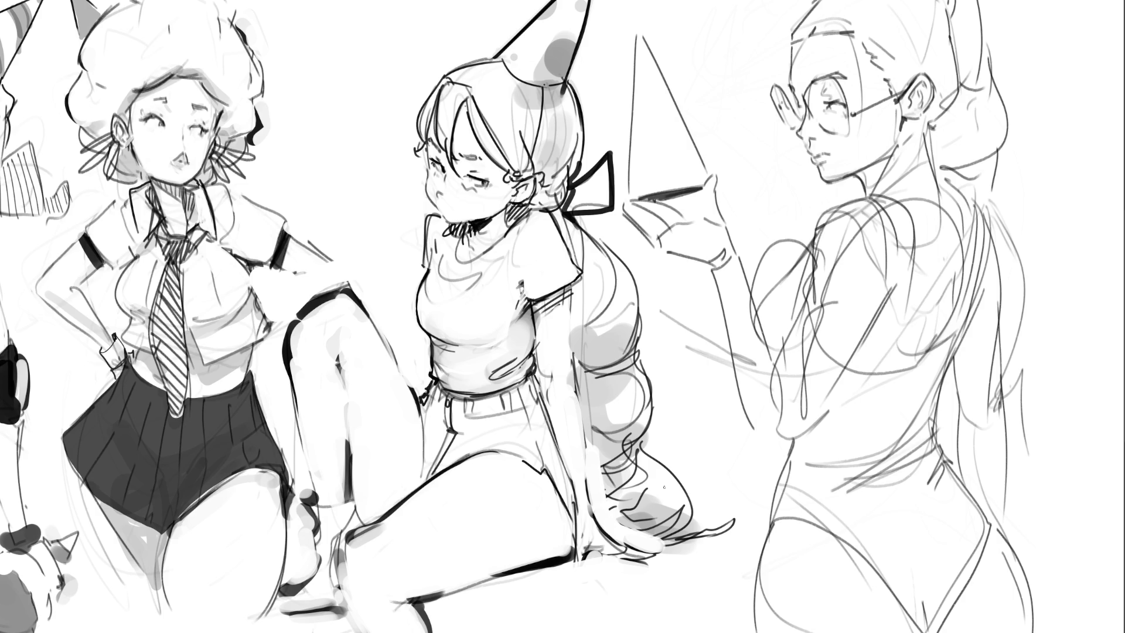
Add a pompom on the cone tip, lighten the back outline and tint the glasses lenses
drag(625, 7, 645, 30)
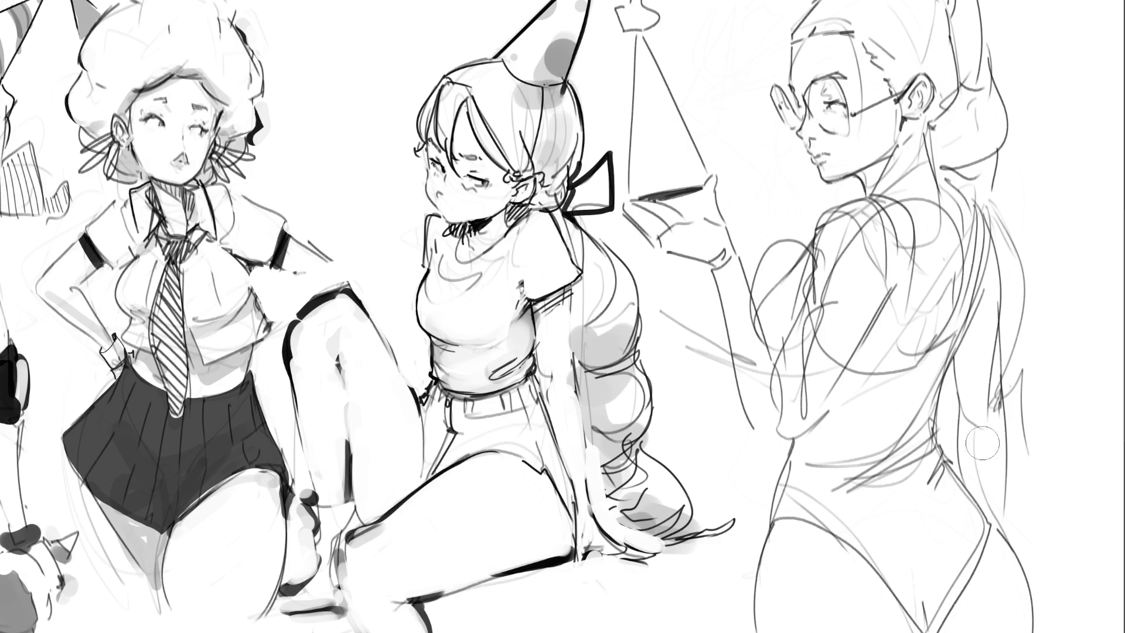
drag(1005, 212, 1029, 452)
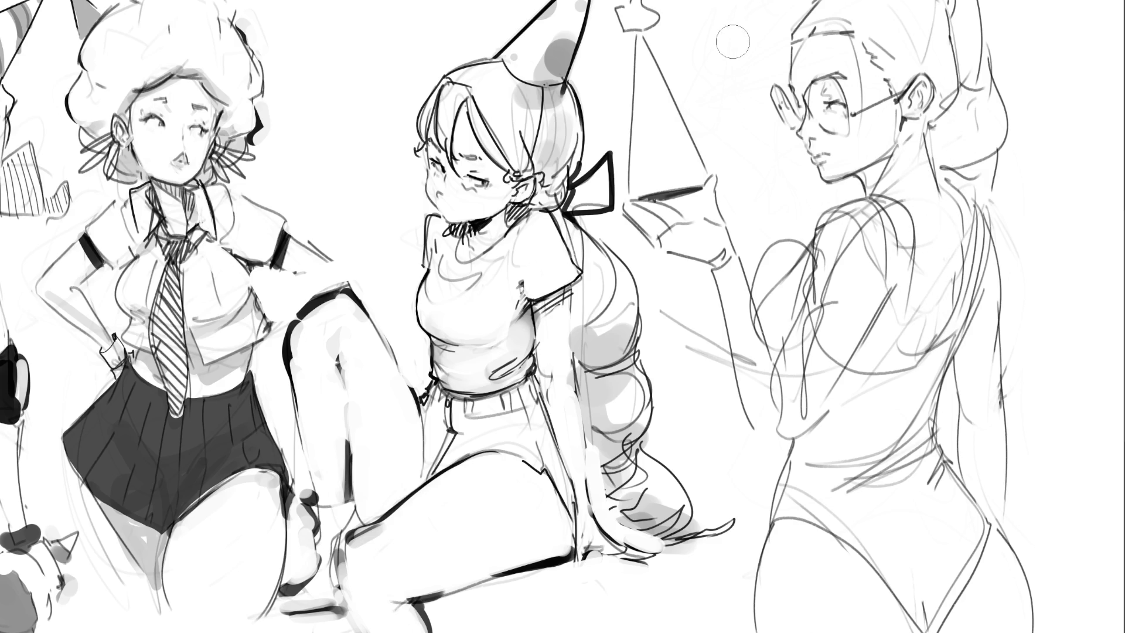
mouse_move(796, 89)
mouse_down()
mouse_move(803, 114)
mouse_move(820, 91)
mouse_move(832, 105)
mouse_move(818, 91)
mouse_up()
drag(824, 93, 824, 82)
Shade the lens bottom, add a lens highlight streak, and touch up shoulder and ear strokes
mouse_move(826, 82)
mouse_down()
mouse_move(777, 94)
mouse_move(791, 120)
mouse_move(783, 82)
mouse_move(842, 124)
mouse_move(819, 87)
mouse_move(828, 114)
mouse_up()
key(ctrl+z)
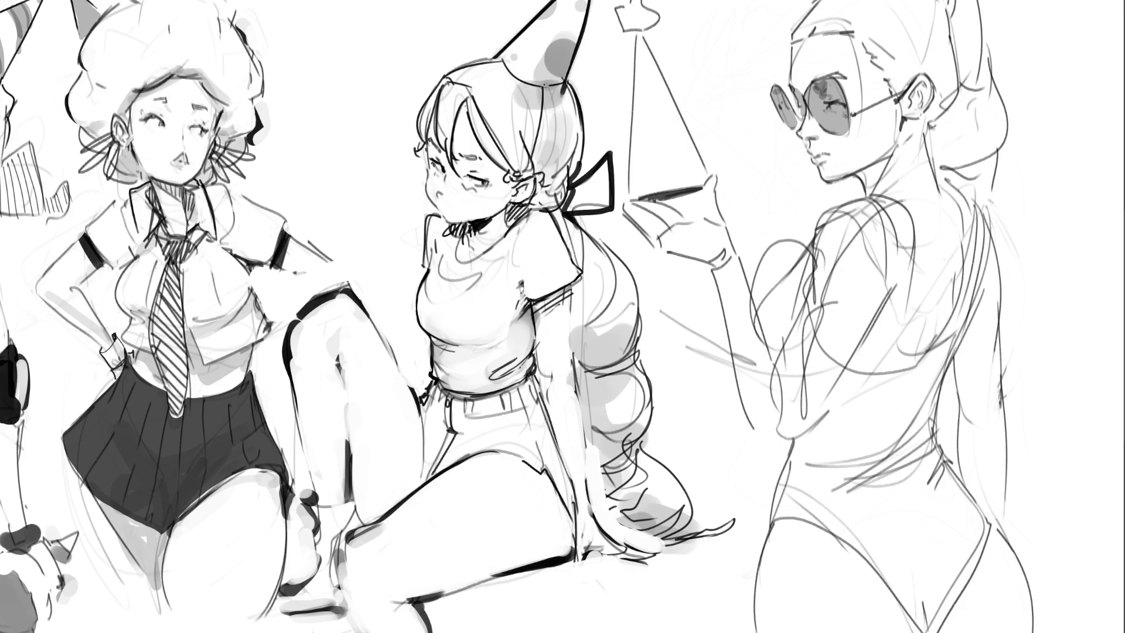
drag(833, 128, 846, 143)
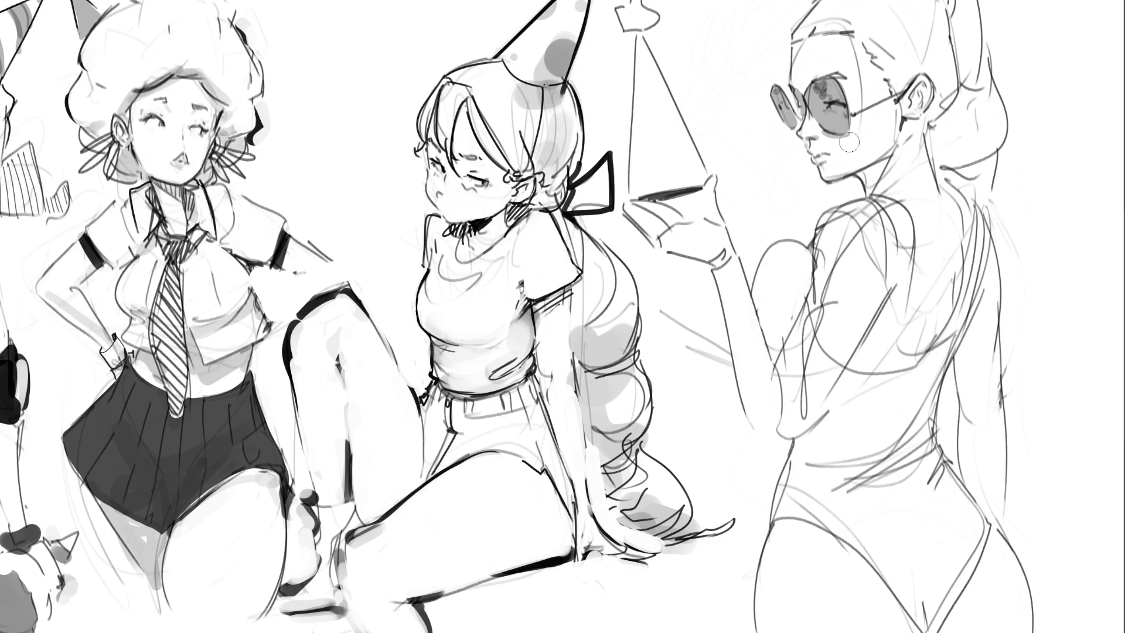
mouse_move(785, 239)
mouse_down()
mouse_move(817, 219)
mouse_move(806, 245)
mouse_up()
drag(775, 89, 783, 125)
mouse_move(778, 227)
mouse_down()
mouse_move(783, 179)
mouse_move(792, 229)
mouse_up()
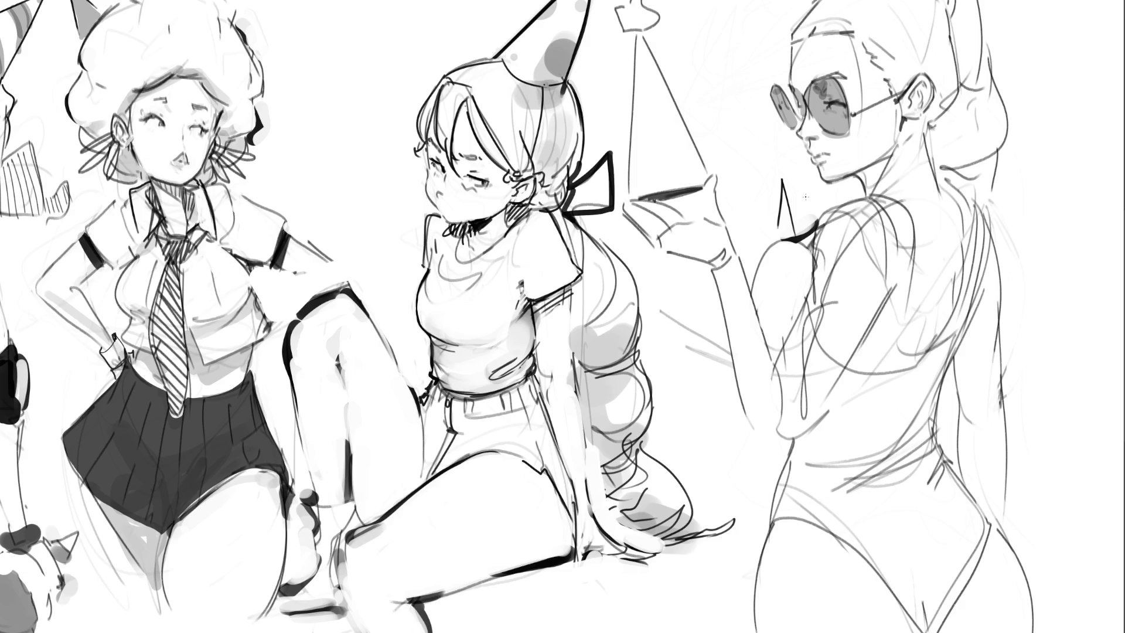
key(ctrl+z)
key(ctrl+z)
drag(921, 115, 920, 135)
Scale the right figure down slightly with a Ctrl+T free transform and apply it
key(ctrl+t)
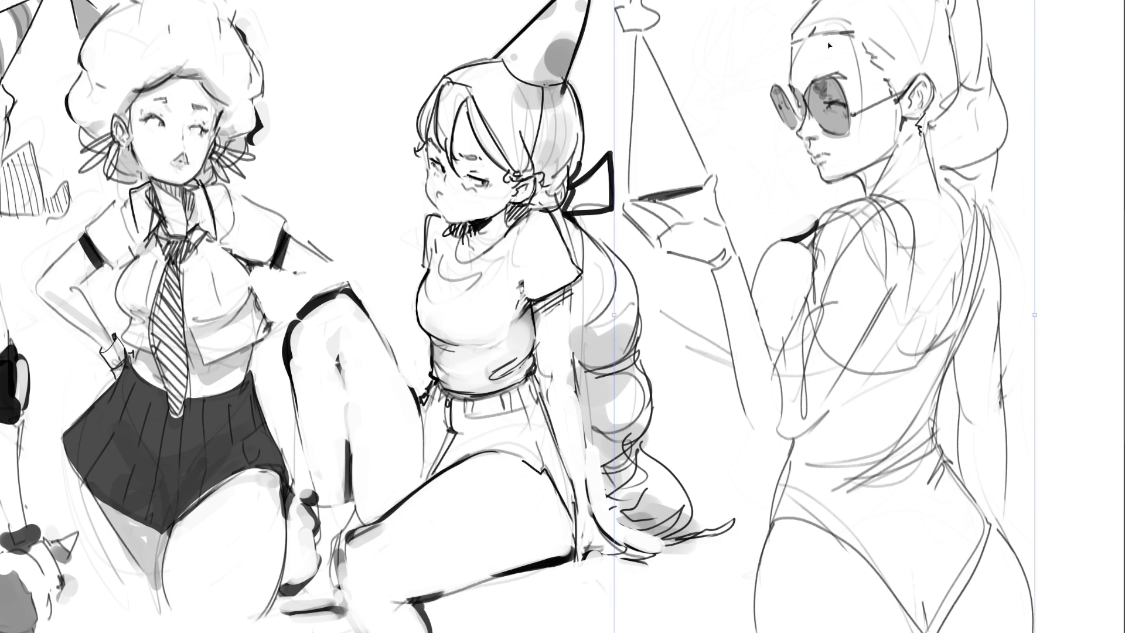
drag(613, 2, 630, 37)
key(Return)
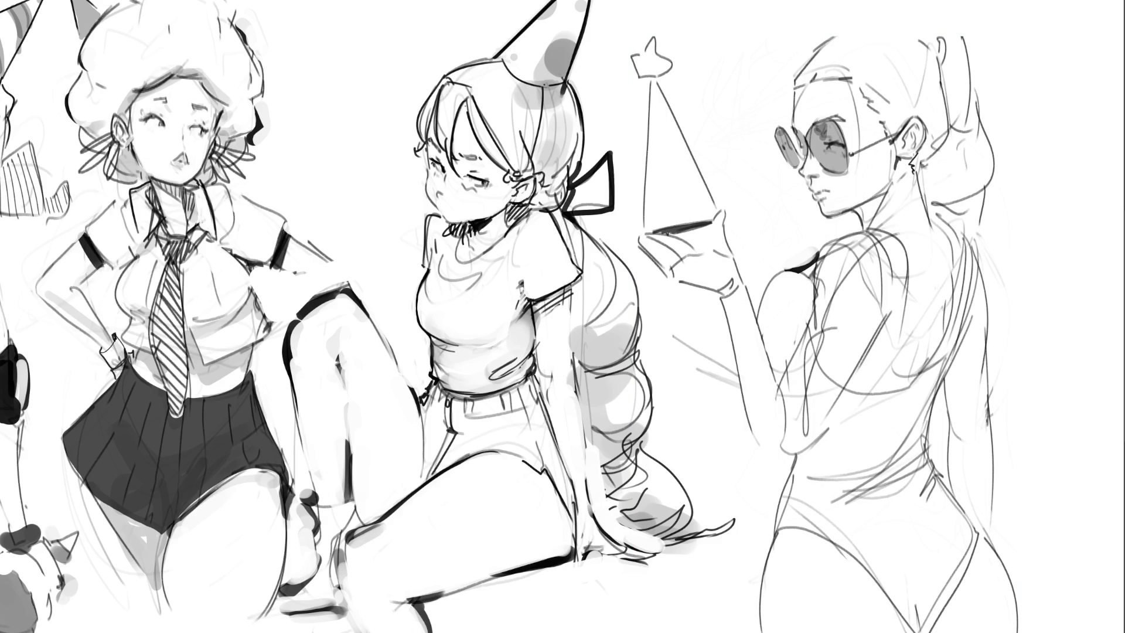
Draw a cone-shaped party hat on the right figure's head
drag(837, 29, 900, 26)
drag(845, 0, 838, 30)
drag(898, 0, 916, 97)
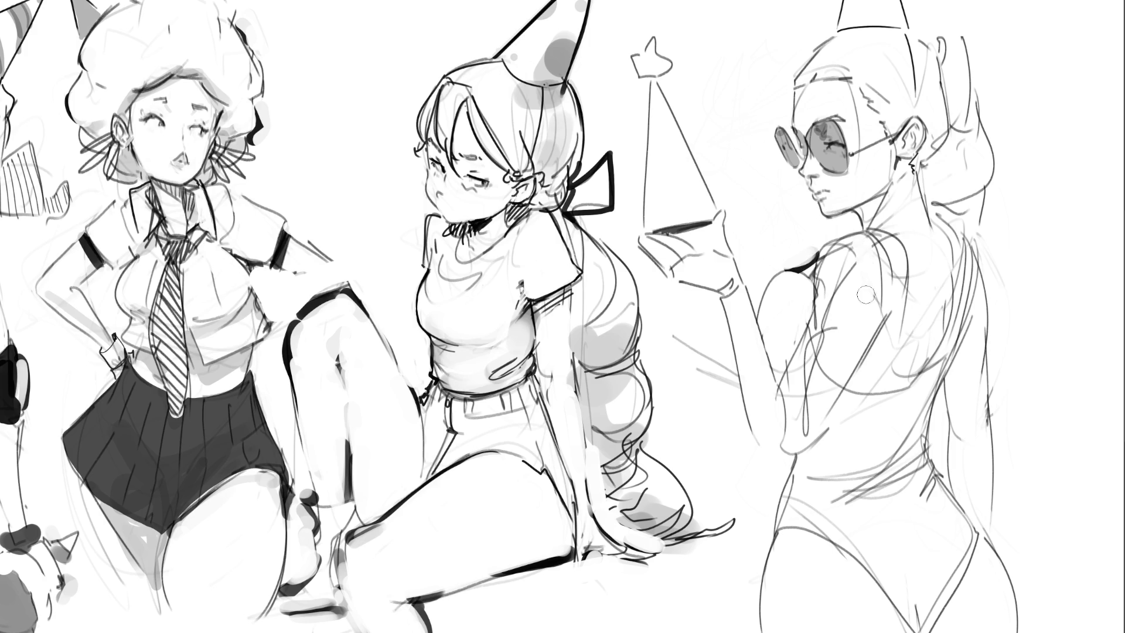
Paint a dark tapered stroke down her shoulder and side, then trim and lighten it
mouse_move(877, 277)
mouse_down()
mouse_move(840, 294)
mouse_move(860, 255)
mouse_move(834, 238)
mouse_move(799, 303)
mouse_move(785, 276)
mouse_move(764, 298)
mouse_move(782, 366)
mouse_move(792, 310)
mouse_up()
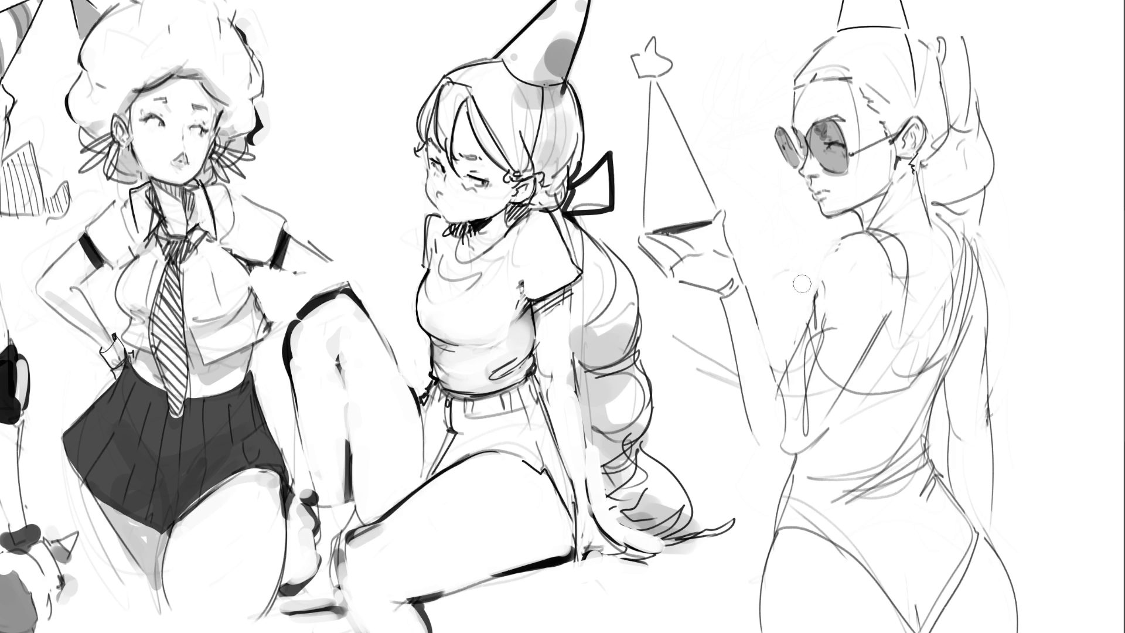
mouse_move(829, 261)
mouse_down()
mouse_move(820, 352)
mouse_move(845, 269)
mouse_move(818, 280)
mouse_move(788, 358)
mouse_up()
drag(798, 298, 776, 349)
mouse_move(814, 275)
mouse_down()
mouse_move(798, 301)
mouse_move(818, 277)
mouse_up()
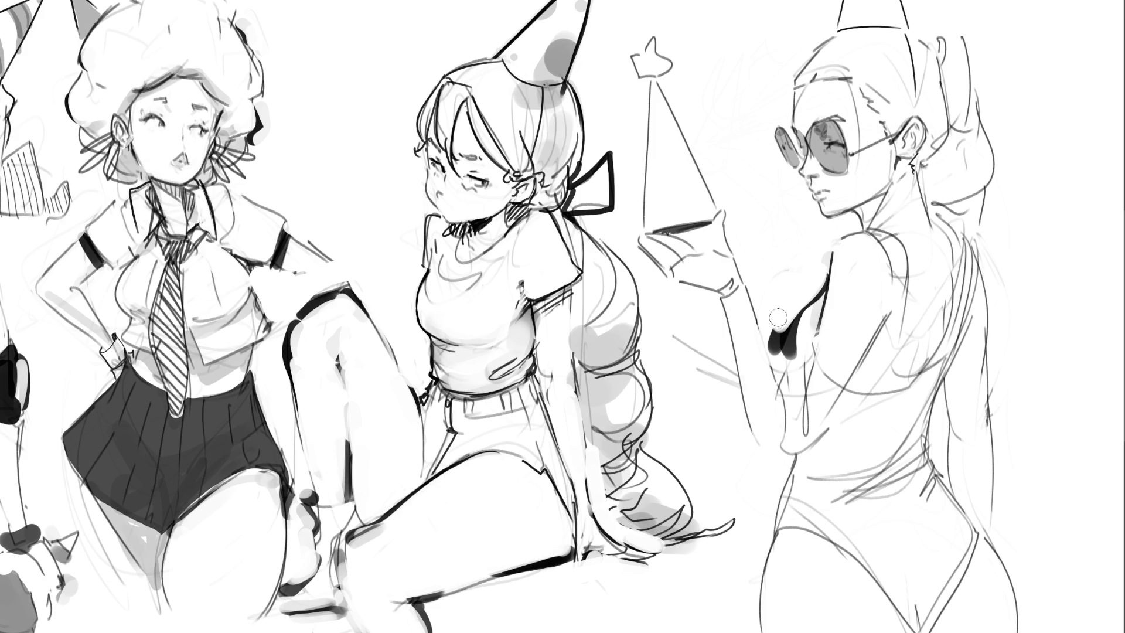
mouse_move(798, 290)
mouse_down()
mouse_move(778, 372)
mouse_move(788, 328)
mouse_move(800, 346)
mouse_move(796, 396)
mouse_up()
drag(786, 347, 788, 386)
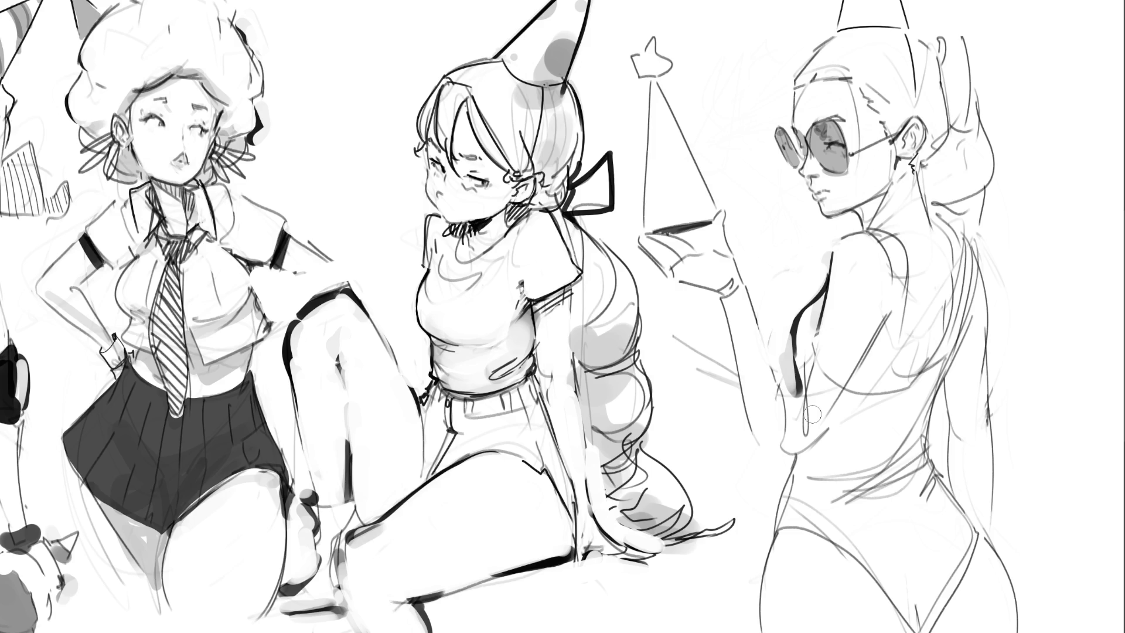
drag(820, 345, 809, 410)
drag(800, 372, 800, 398)
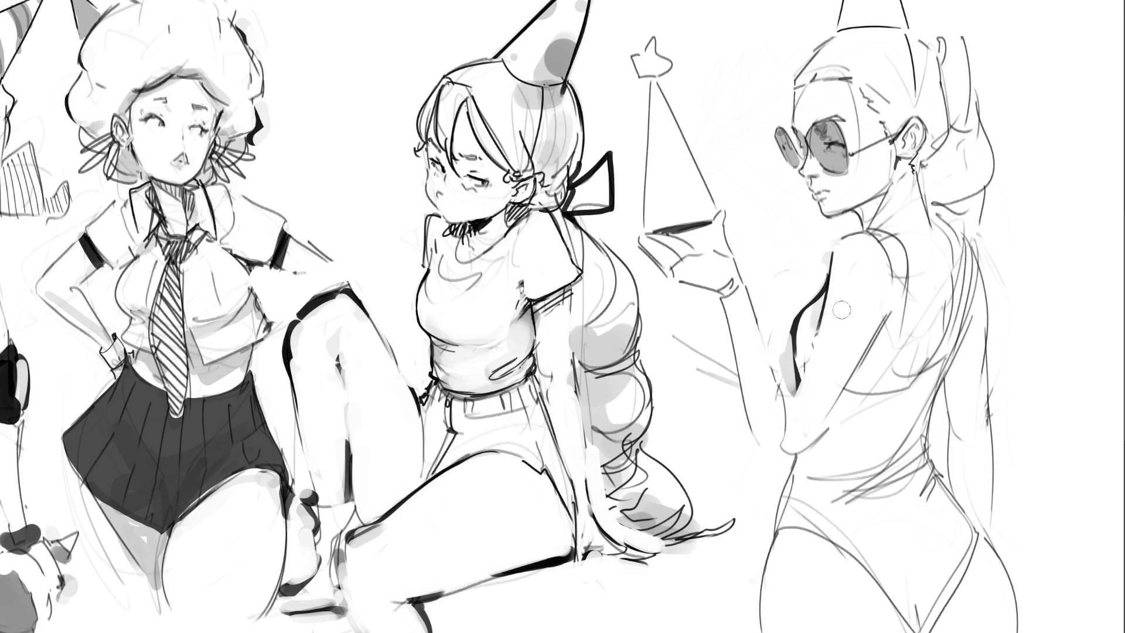